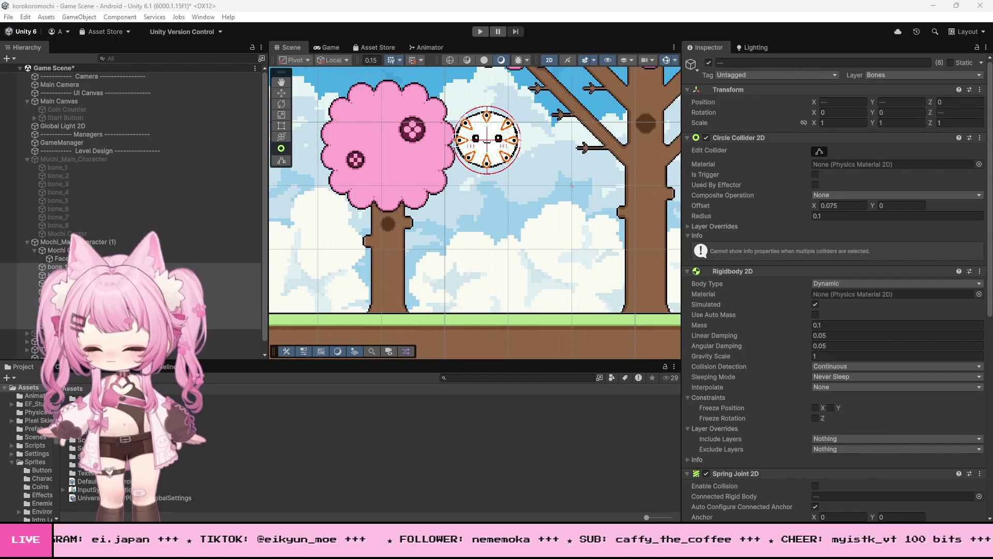
# - Add a 'public Transform bone1pos;' field under the Stabilizer header in MochiController
pyautogui.hotkey('alt', 'Tab')
pyautogui.scroll(20, 204, 235)
pyautogui.scroll(11, 204, 236)
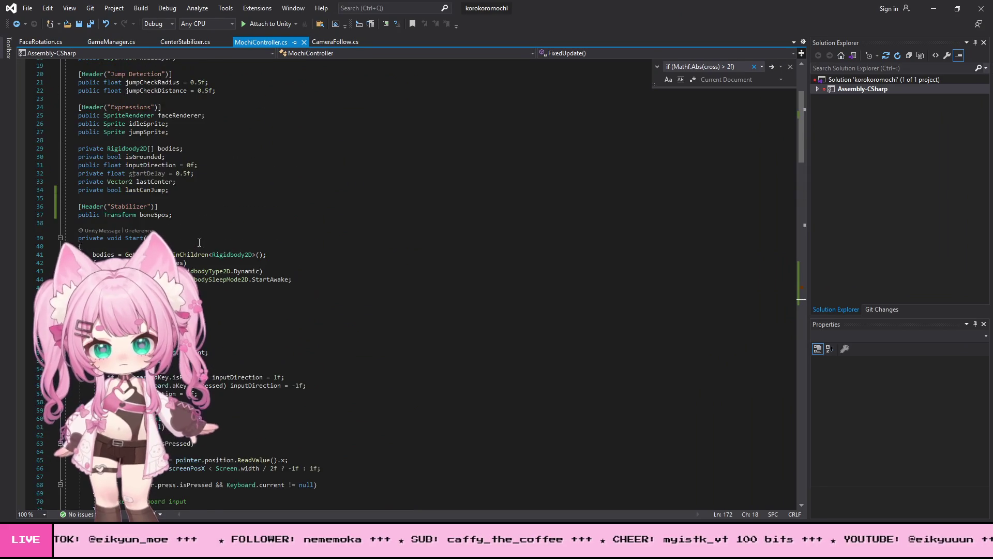
pyautogui.click(156, 264)
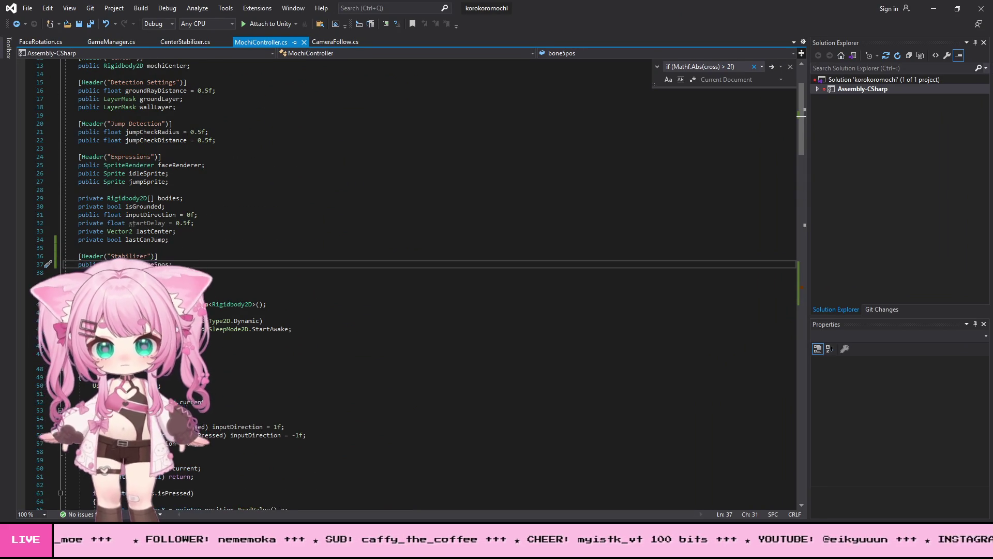
pyautogui.press('Up')
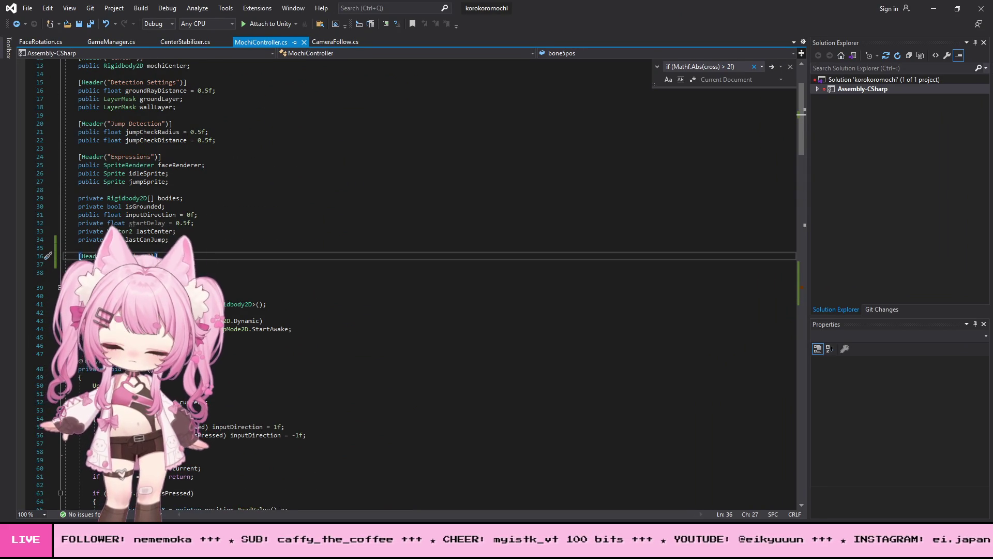
pyautogui.hotkey('ctrl', 'v')
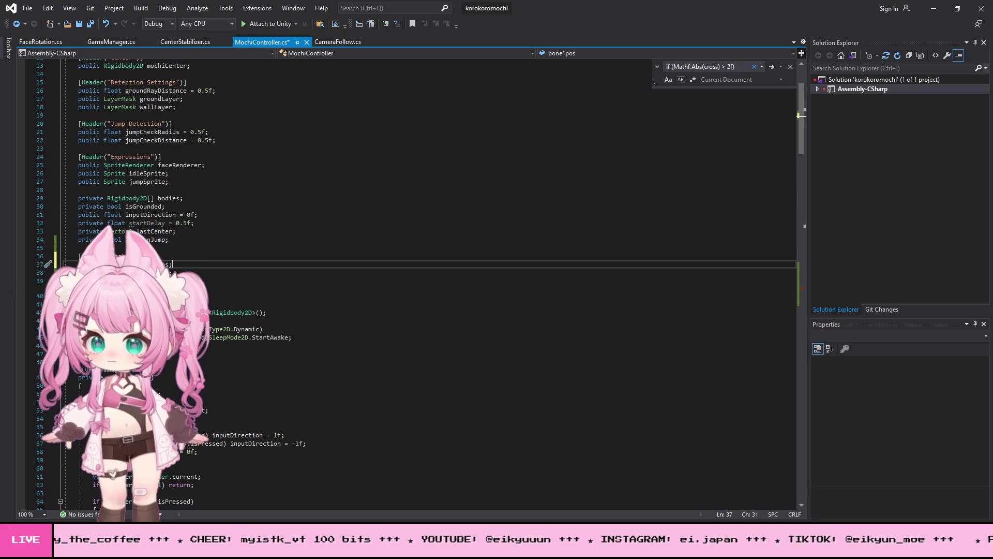
# - Replace the old isGrounded stabilizer block with the bone1-or-bone5 version and save the script
pyautogui.scroll(-12, 237, 308)
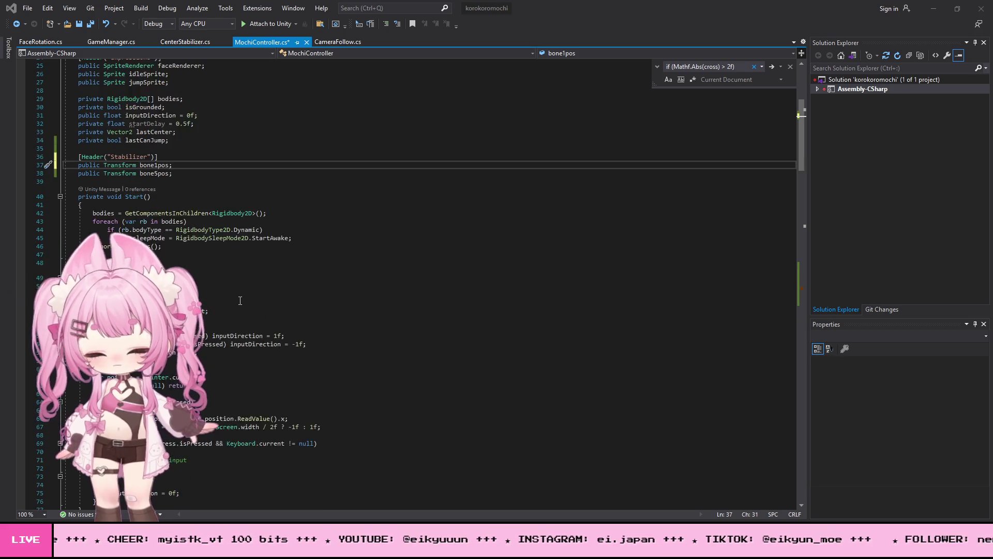
pyautogui.scroll(-20, 237, 308)
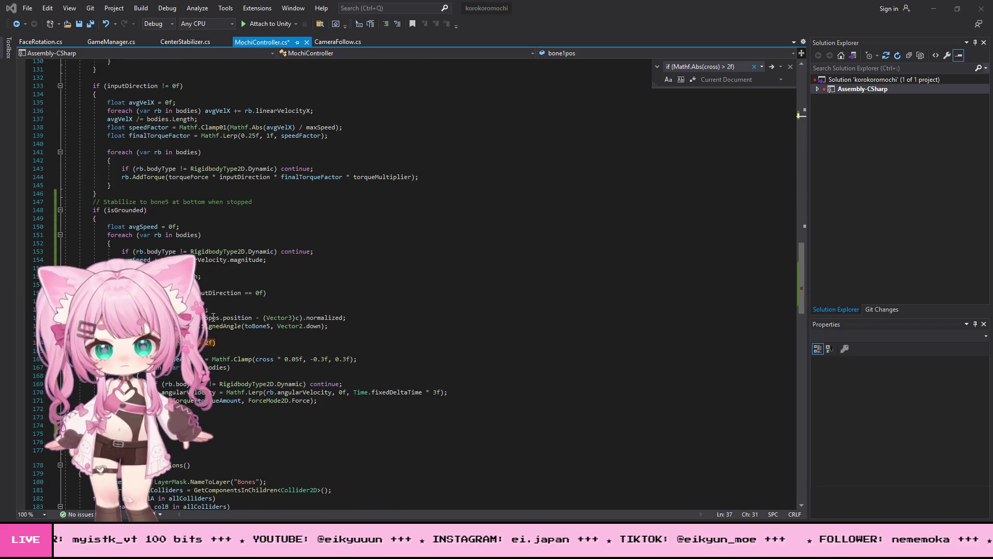
pyautogui.moveTo(92, 185)
pyautogui.mouseDown()
pyautogui.moveTo(223, 286)
pyautogui.moveTo(103, 430)
pyautogui.mouseUp()
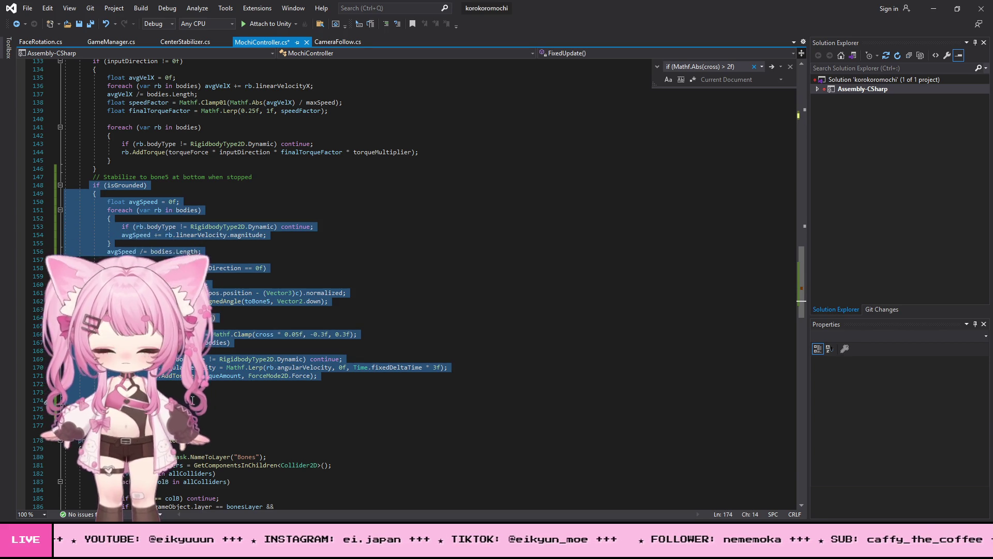
pyautogui.hotkey('ctrl', 'v')
pyautogui.click(27, 8)
pyautogui.click(57, 107)
pyautogui.click(933, 8)
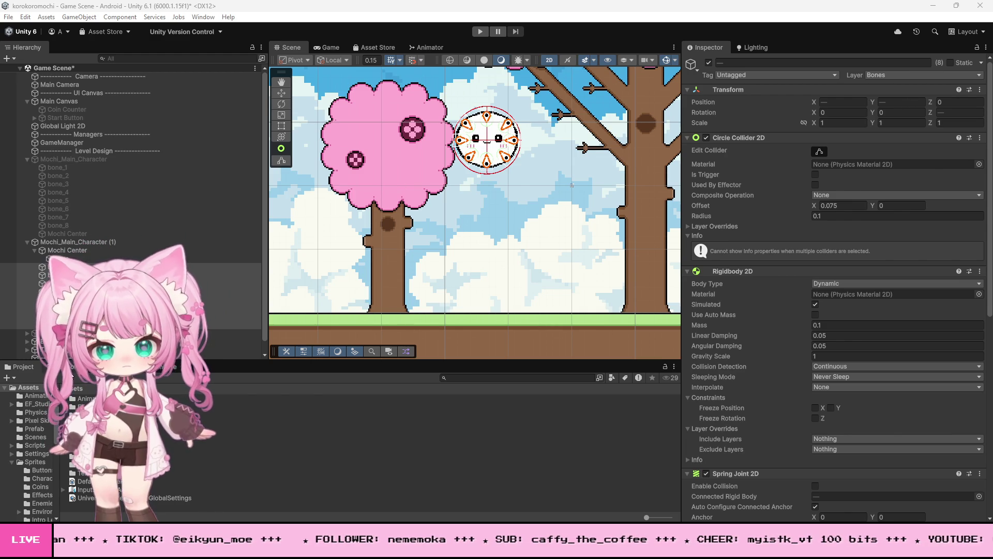
# - Undo the bad stabilizer paste, then delete the restored block and its leftover closing brace
pyautogui.click(57, 367)
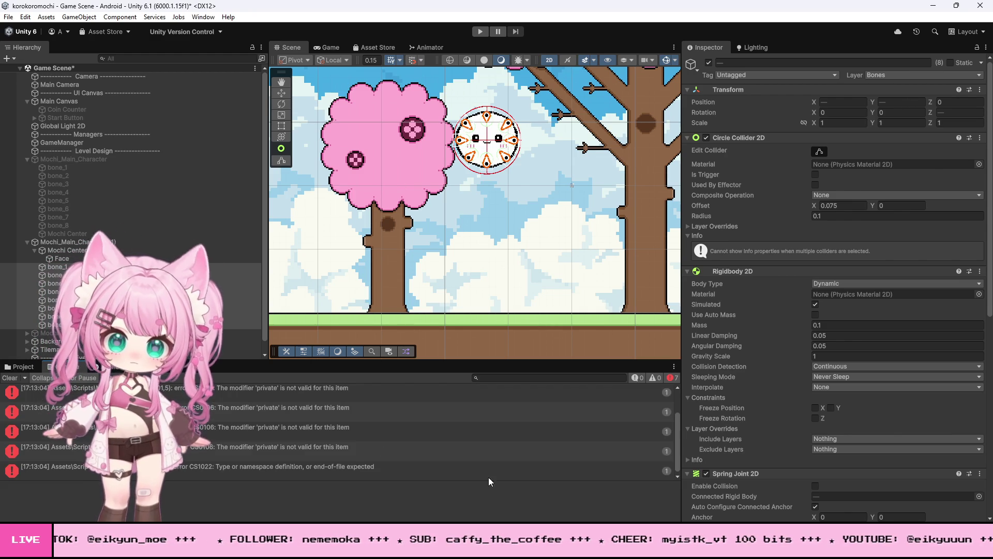
pyautogui.hotkey('alt', 'Tab')
pyautogui.click(421, 335)
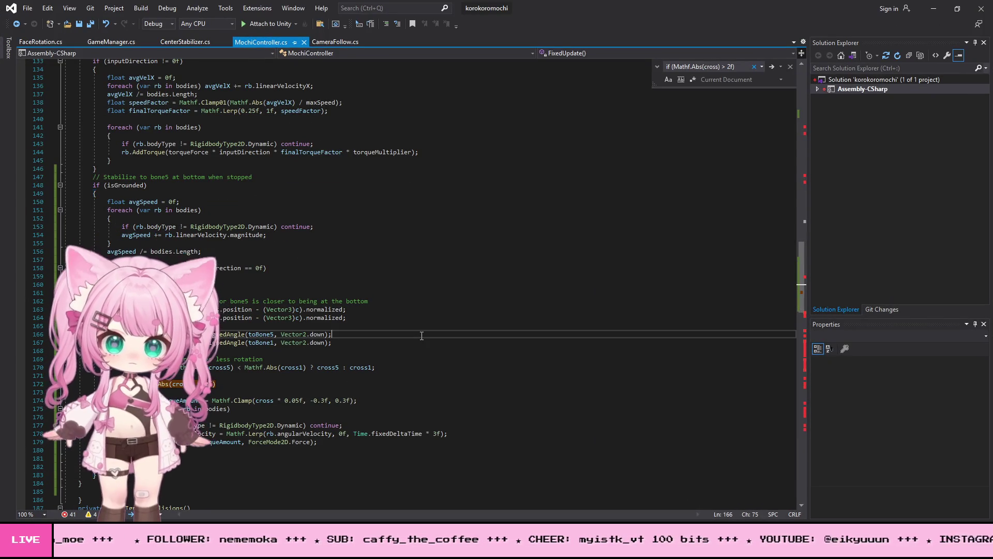
pyautogui.hotkey('ctrl', 'z')
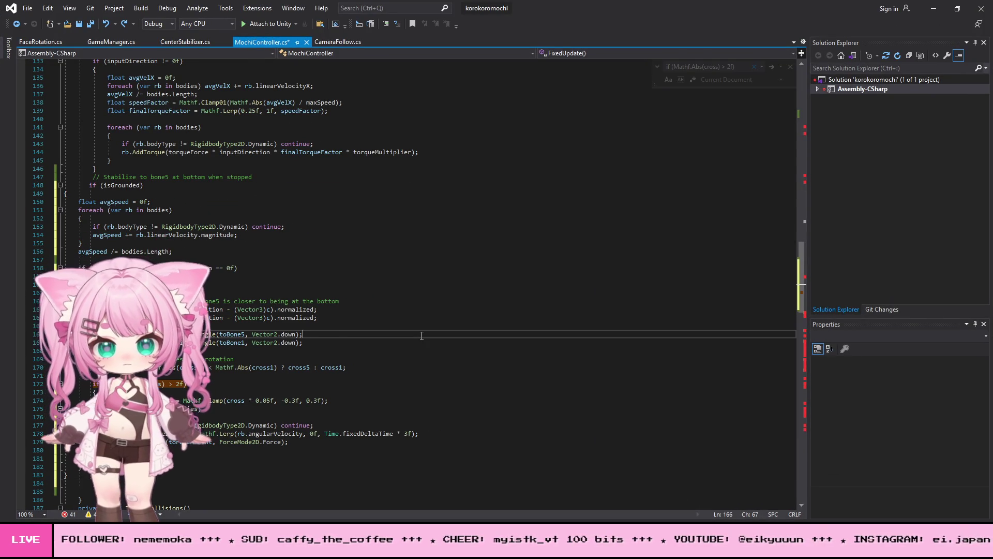
pyautogui.hotkey('ctrl', 'z')
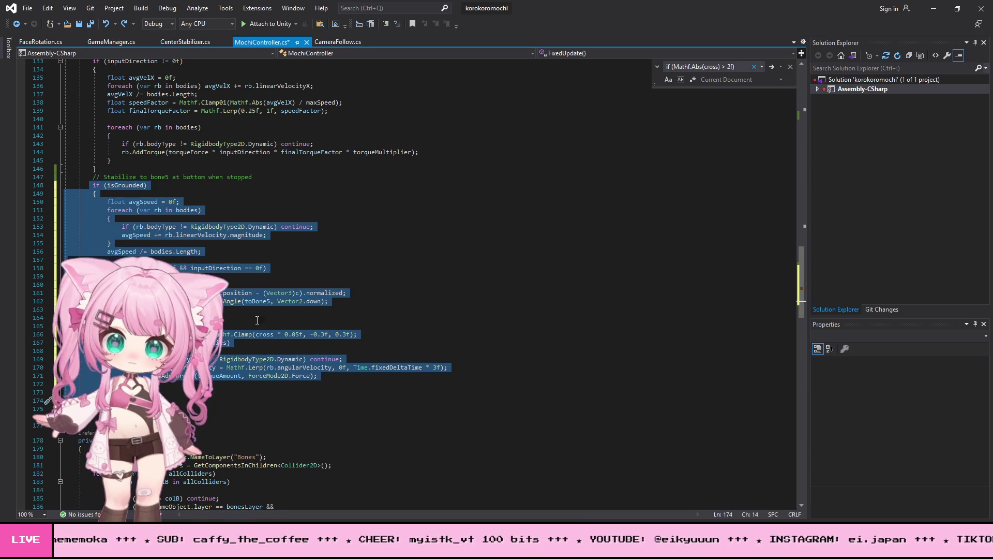
pyautogui.press('Delete')
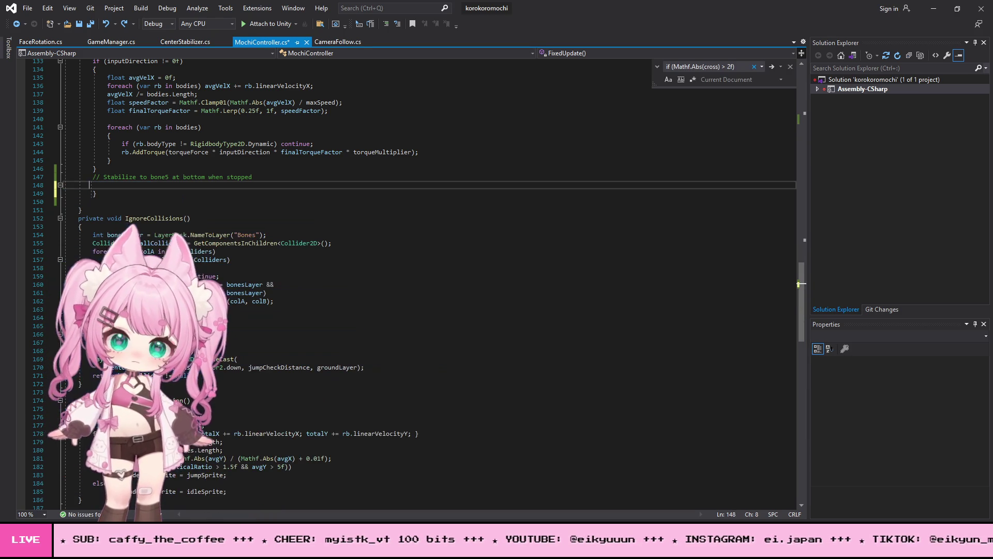
pyautogui.press('Down')
pyautogui.press('Delete')
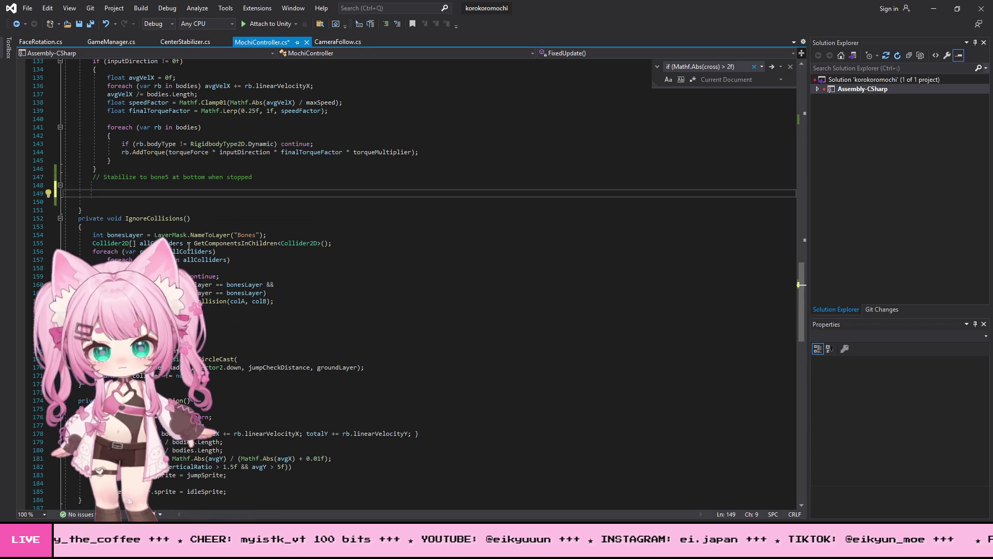
# - Paste the full bone1/bone5 stabilizer block at line 148 and save MochiController.cs
pyautogui.click(107, 185)
pyautogui.hotkey('ctrl', 'v')
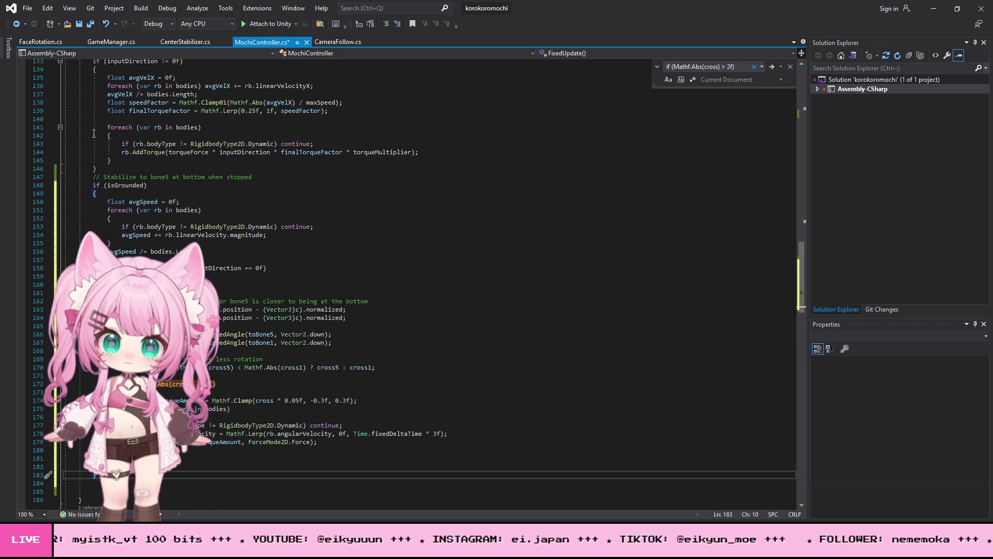
pyautogui.click(27, 8)
pyautogui.click(52, 132)
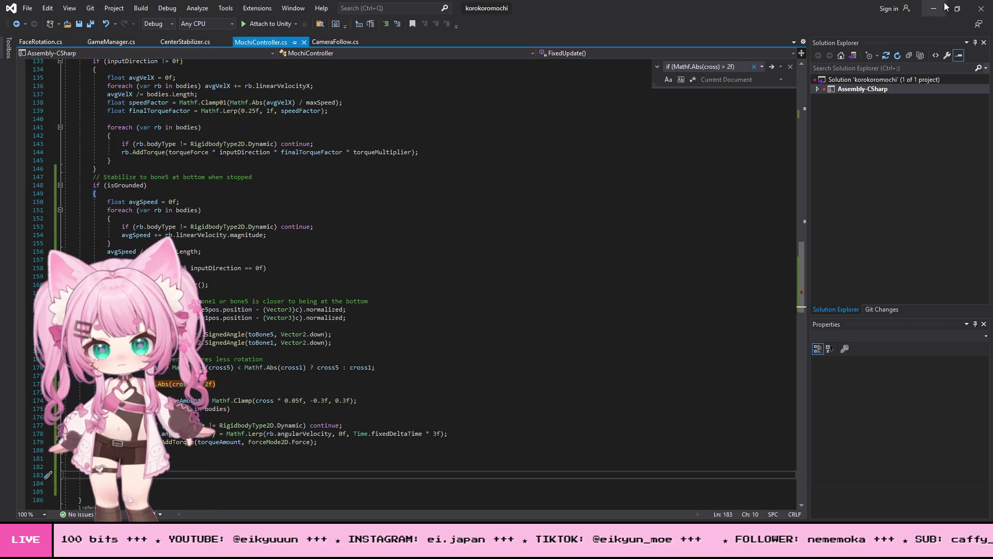
pyautogui.click(939, 10)
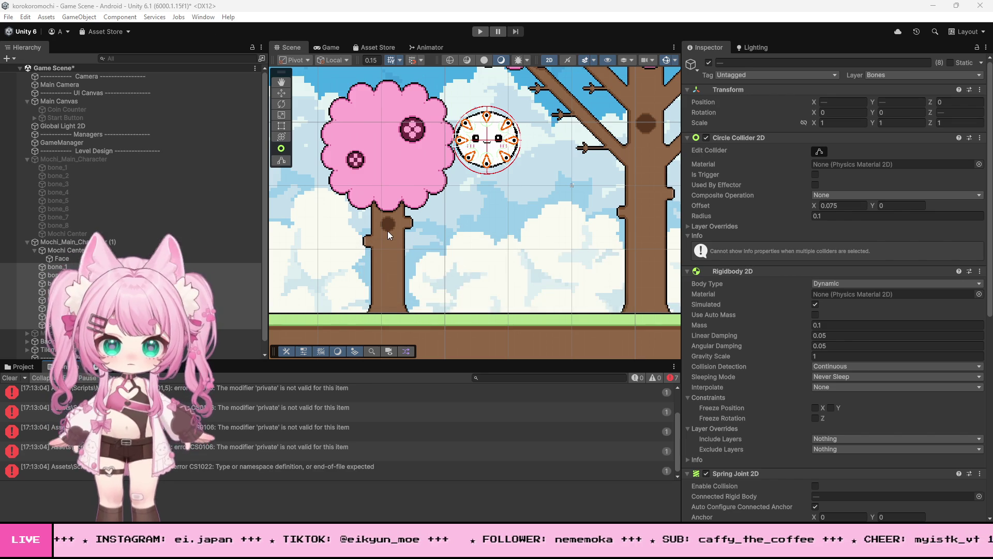
# - Run a play test, watch the mochi fall, view the Scene, then stop playing
pyautogui.hotkey('ctrl', 'p')
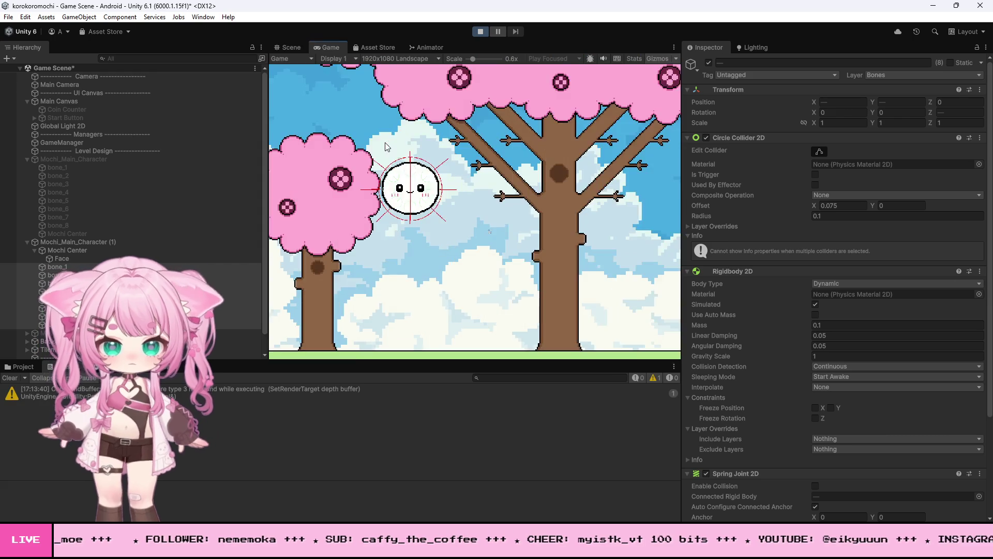
pyautogui.hotkey('ctrl', '1')
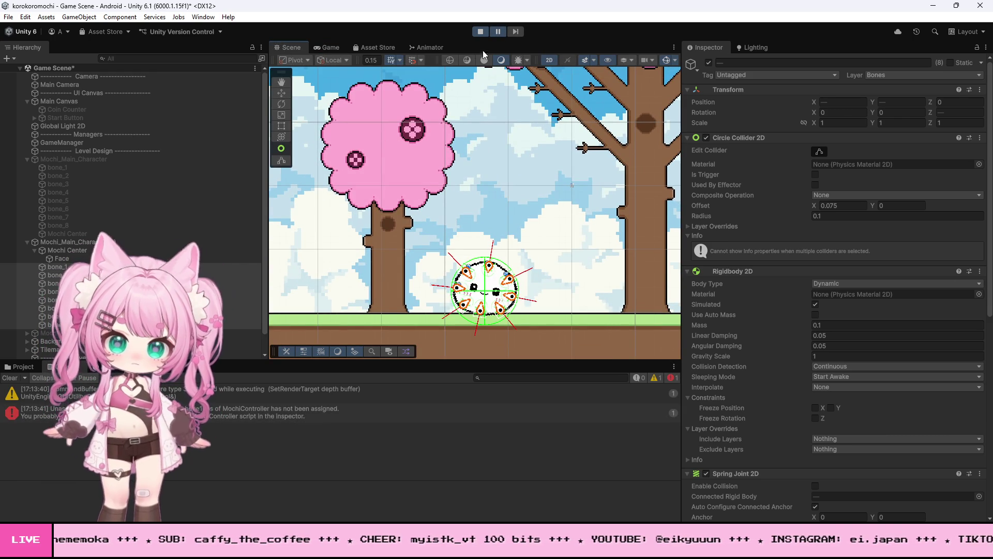
pyautogui.click(480, 32)
pyautogui.scroll(-10, 832, 335)
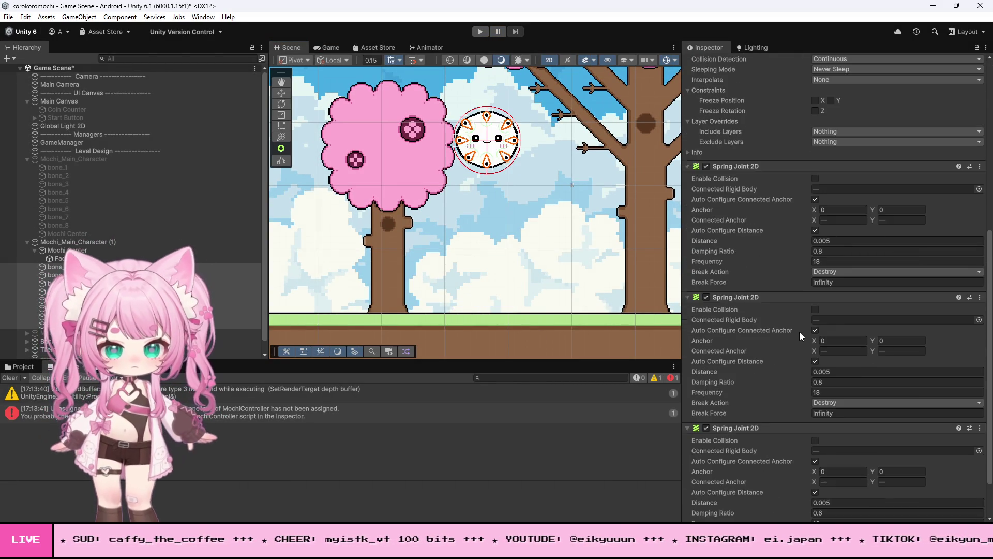
# - Assign bone_1 to Mochi_Main_Character (1)'s Bone 1pos slot and start a play test
pyautogui.scroll(10, 786, 312)
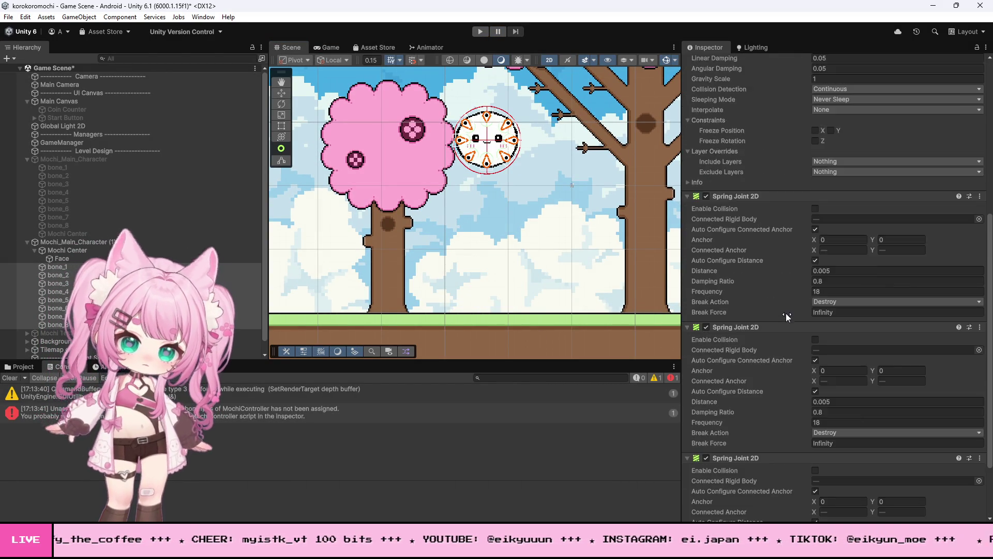
pyautogui.doubleClick(240, 241)
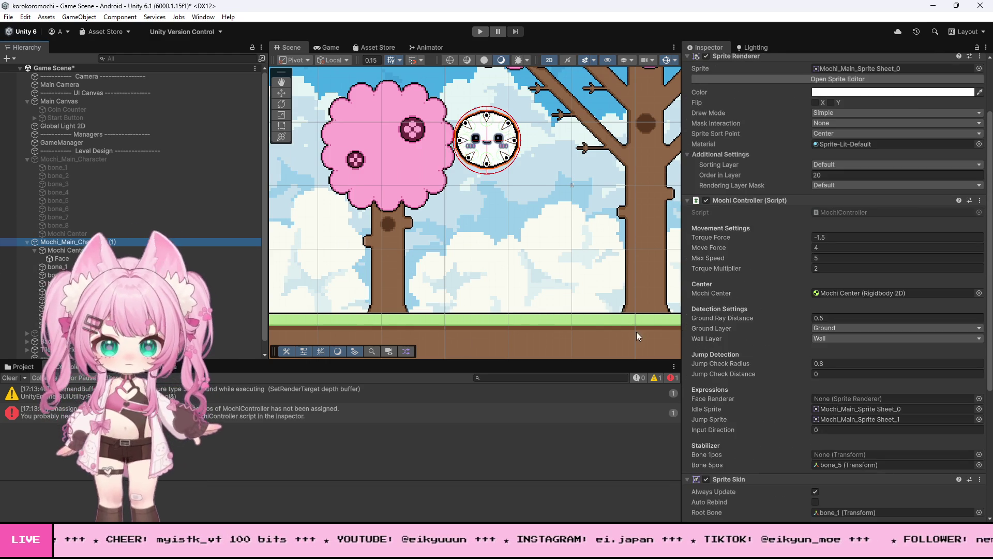
pyautogui.scroll(-5, 742, 311)
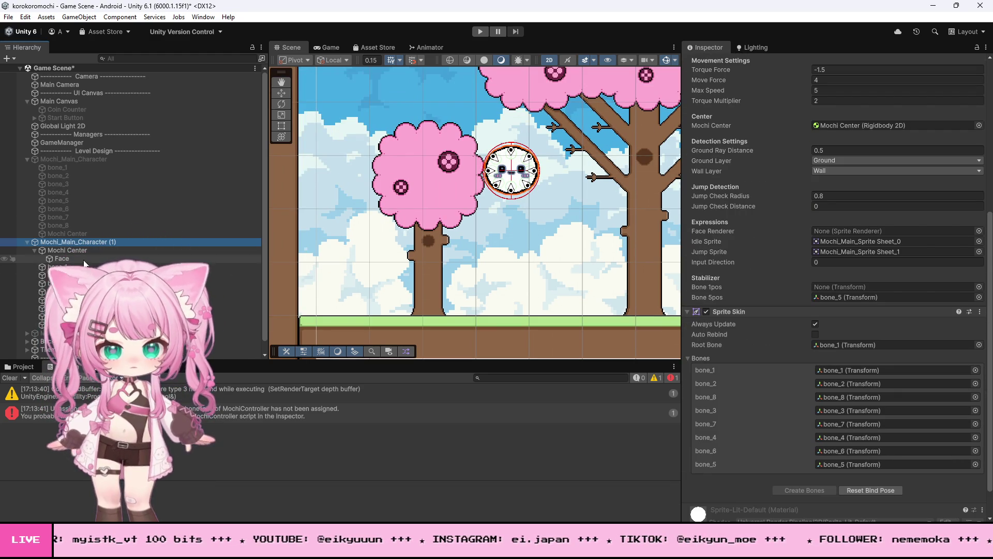
pyautogui.click(822, 298)
pyautogui.moveTo(822, 303); pyautogui.dragTo(828, 289)
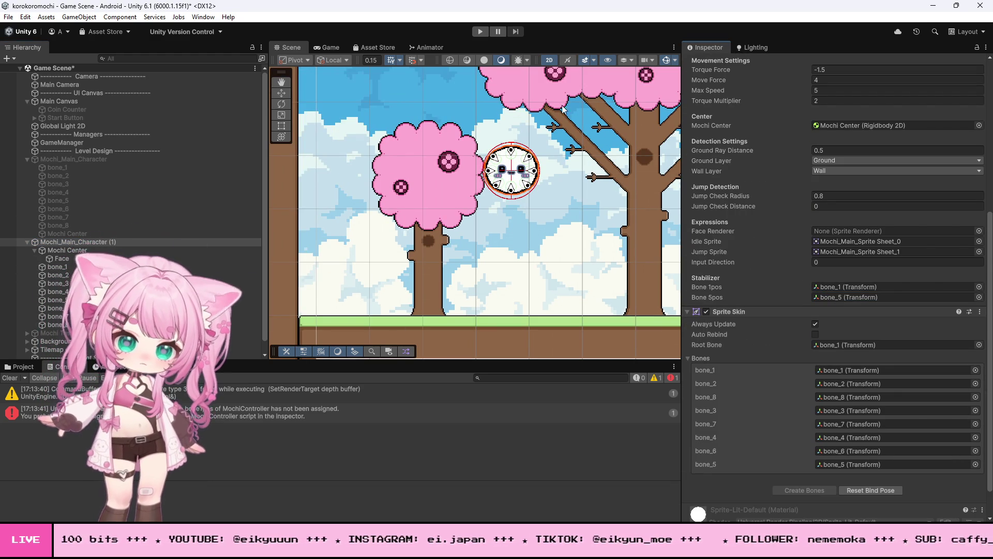
pyautogui.click(479, 31)
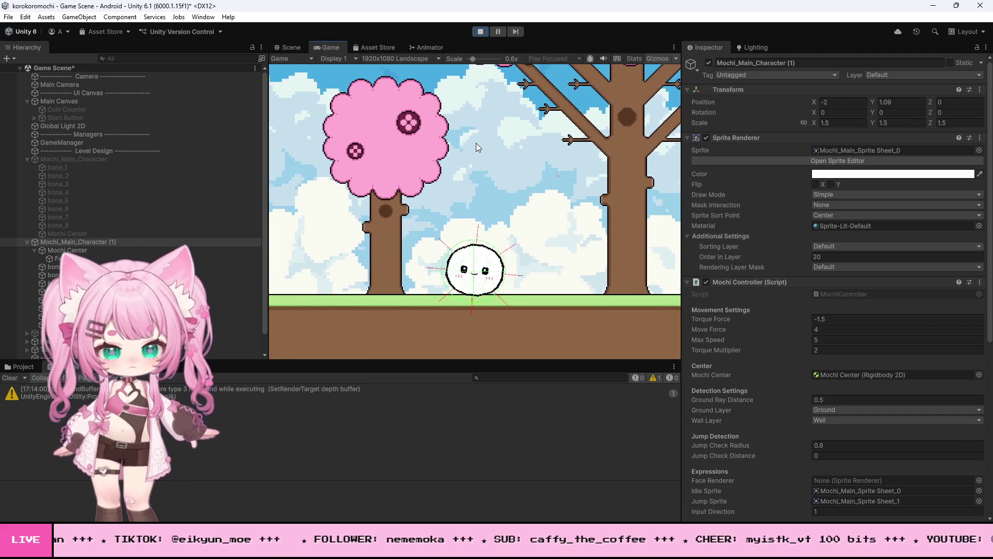
# - Roll the mochi right and left with D and A across two play tests, then stop
pyautogui.press('d')
pyautogui.press('a')
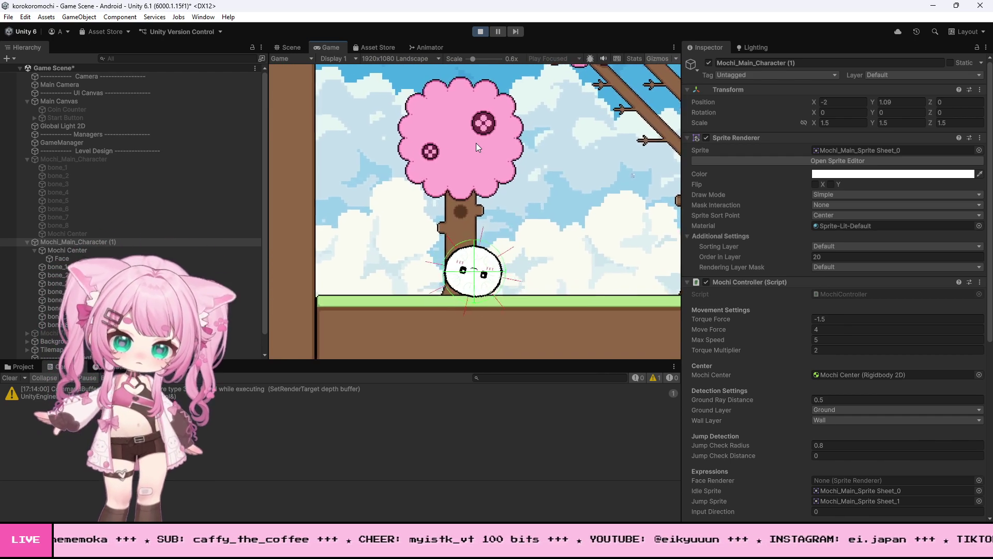
pyautogui.press('d')
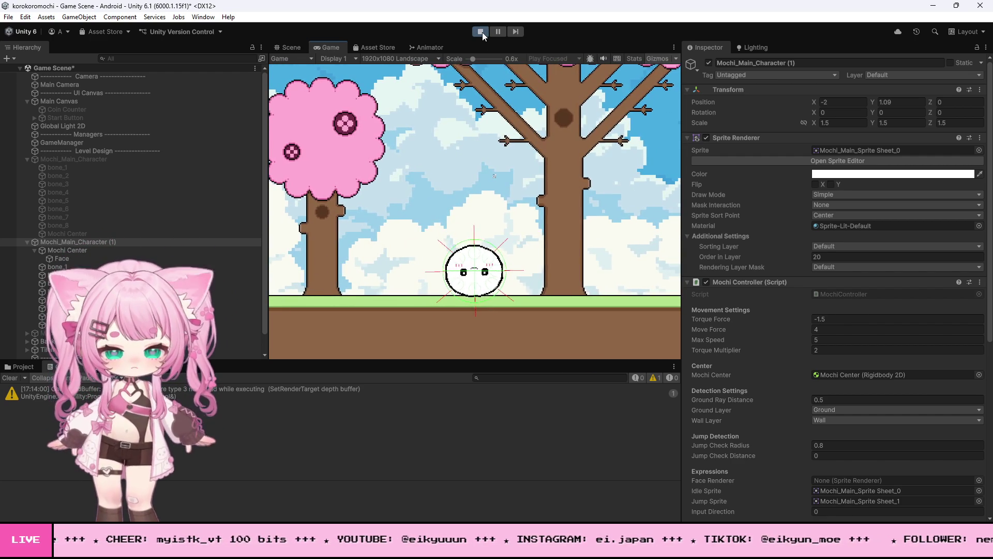
pyautogui.click(481, 31)
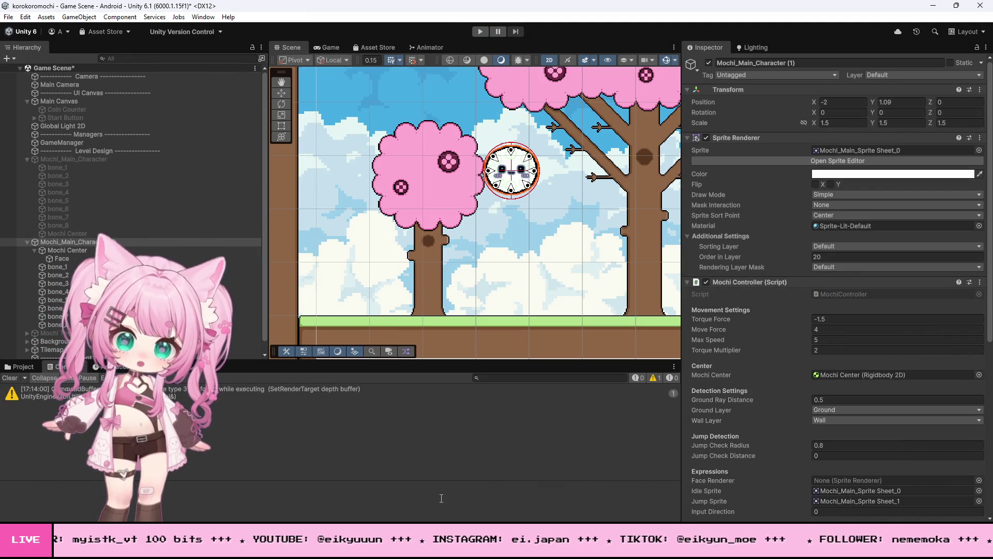
pyautogui.hotkey('ctrl', 'p')
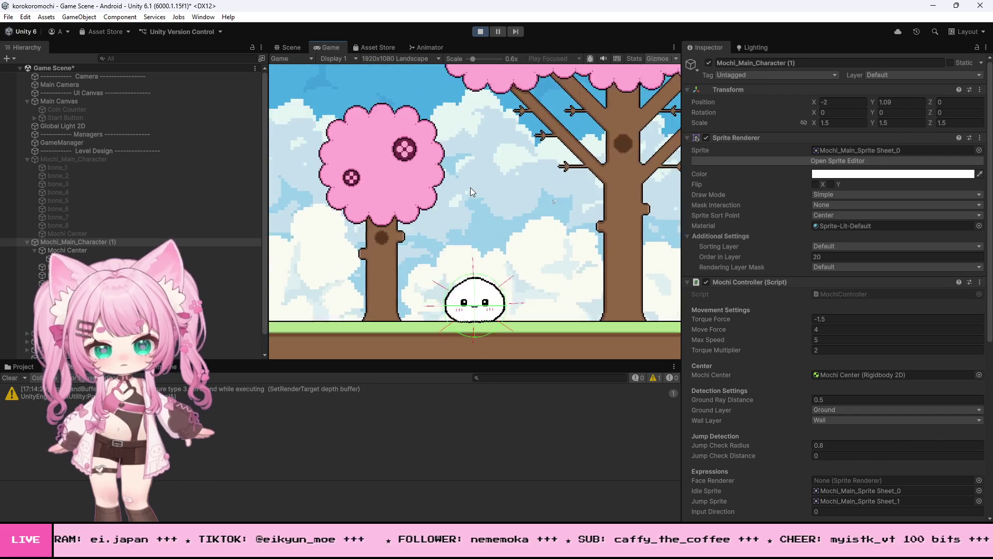
pyautogui.press('d')
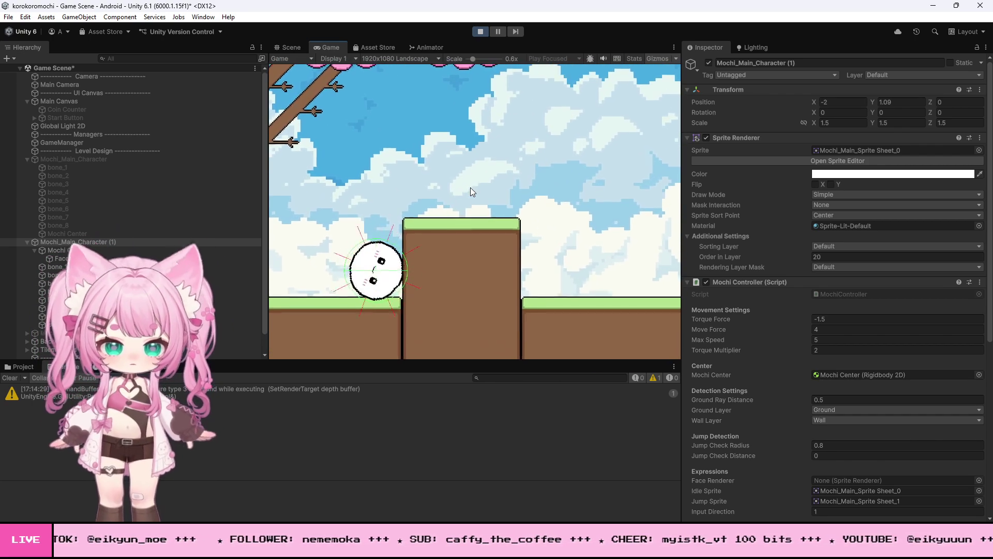
pyautogui.press('a')
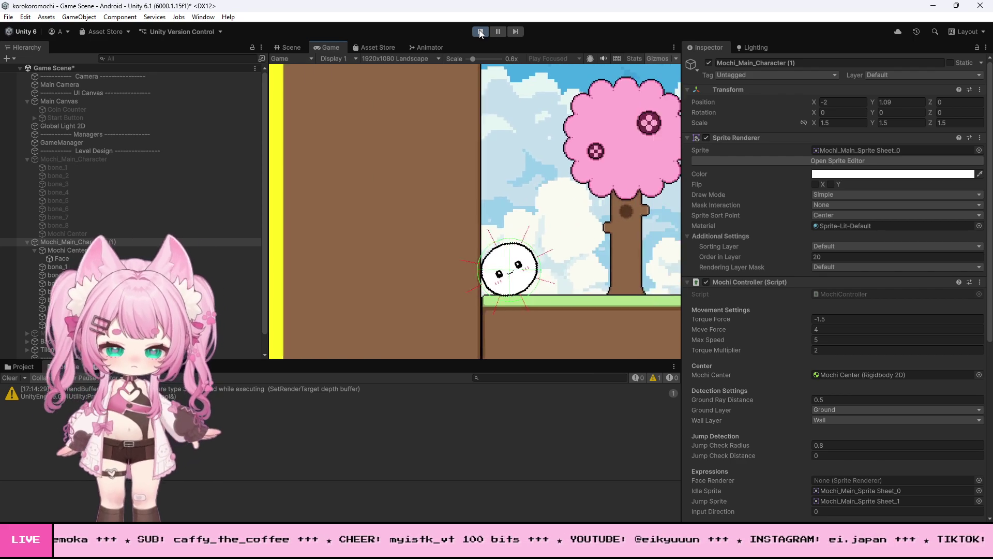
pyautogui.click(480, 31)
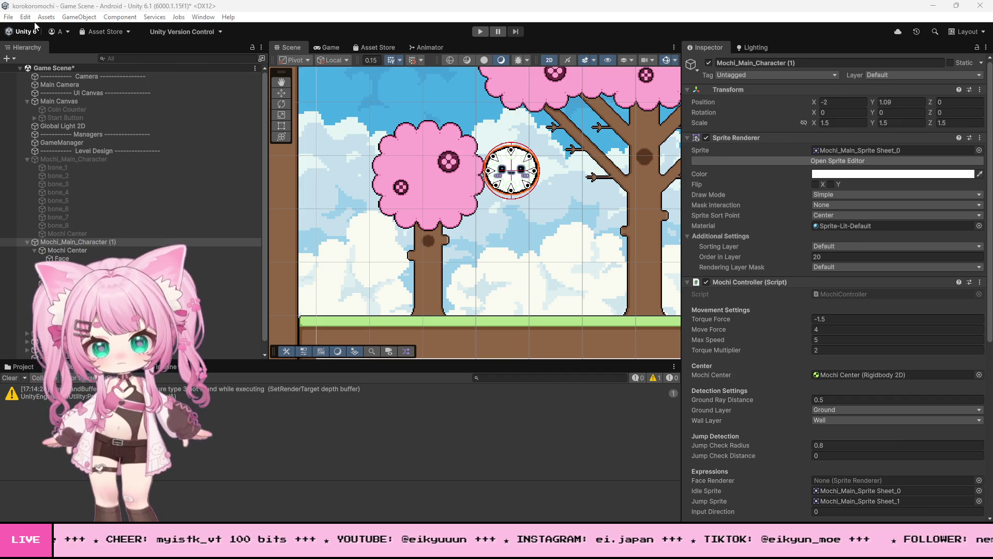
# - Save the Unity scene and place the cursor at line 153 of MochiController.cs in Visual Studio
pyautogui.click(8, 17)
pyautogui.click(32, 69)
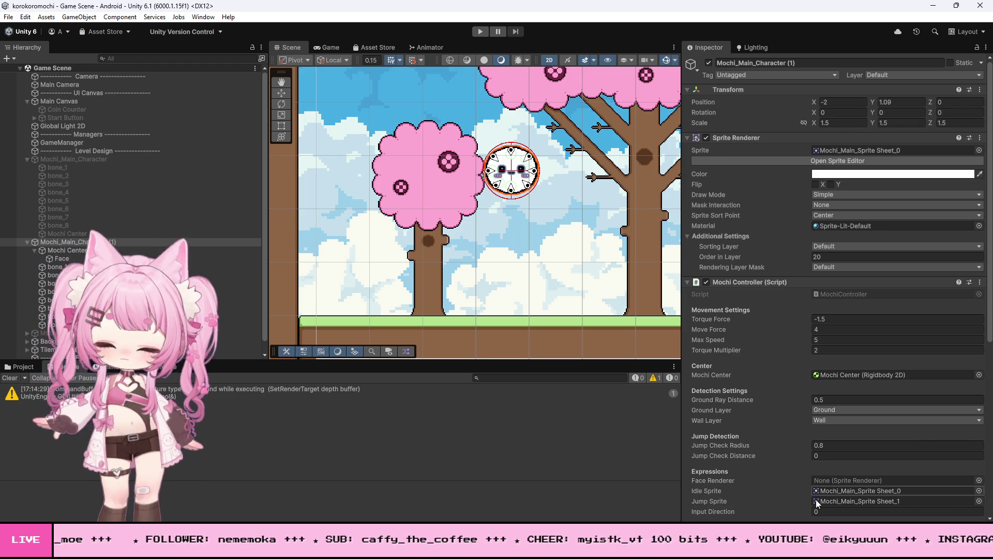
pyautogui.hotkey('alt', 'Tab')
pyautogui.click(354, 226)
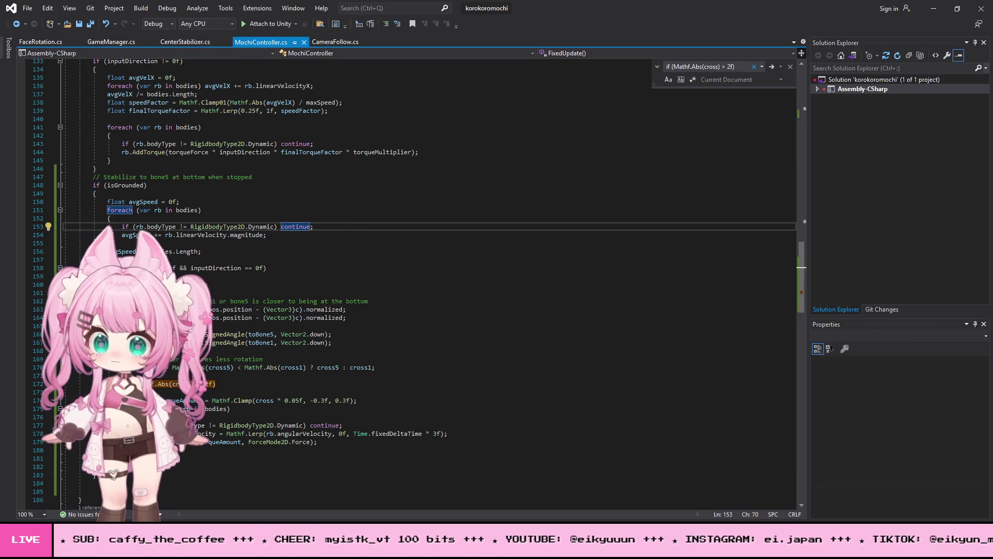
pyautogui.hotkey('alt', 'Tab')
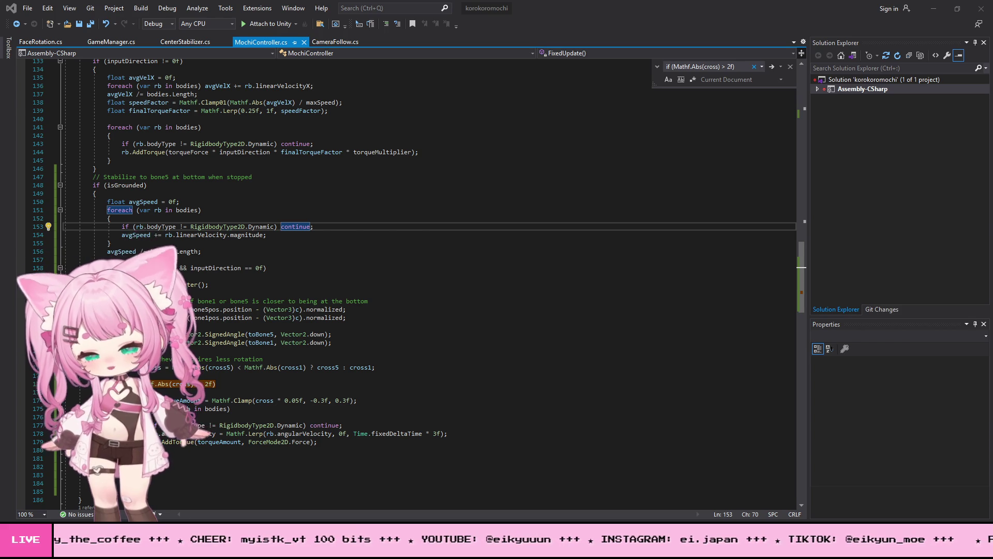
pyautogui.scroll(20, 378, 319)
pyautogui.scroll(11, 379, 319)
# - Paste a Jump Settings header with jumpForce = 5f and wasGrounded = false below torqueMultiplier
pyautogui.click(213, 144)
pyautogui.press('Return')
pyautogui.press('Return')
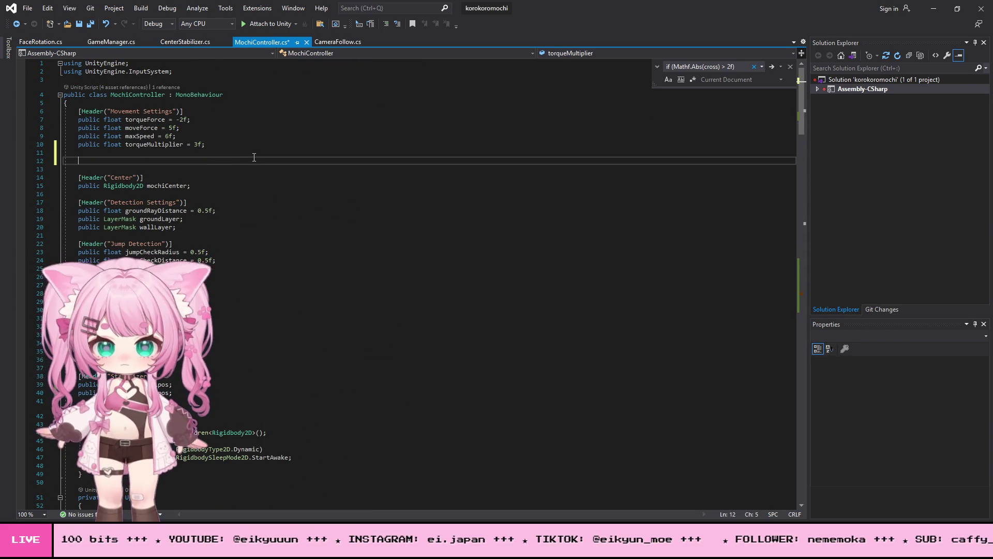
pyautogui.write('[Header("Jump Settings")]     public float jumpForce = 5f;     private bool wasGrounded = false;')
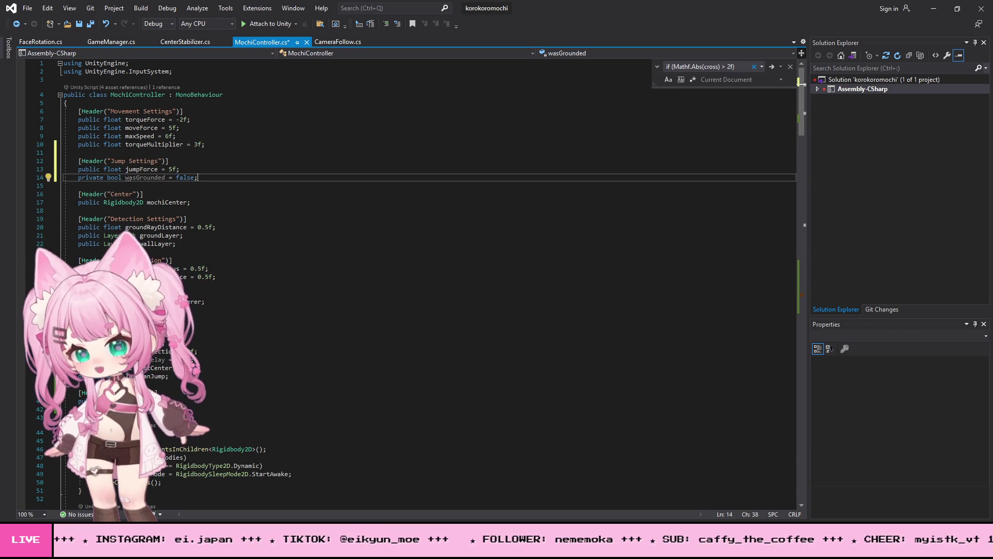
pyautogui.hotkey('alt', 'Tab')
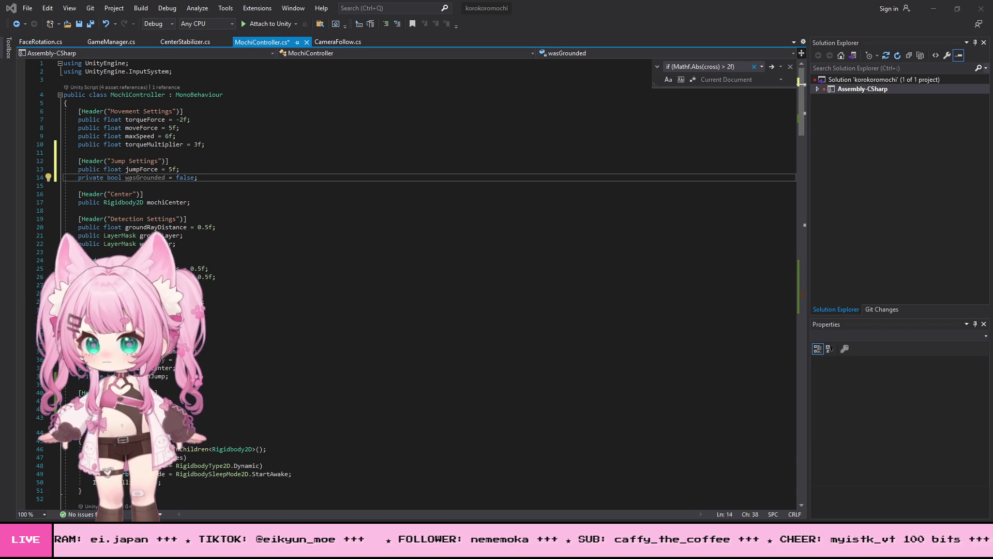
pyautogui.scroll(-13, 414, 280)
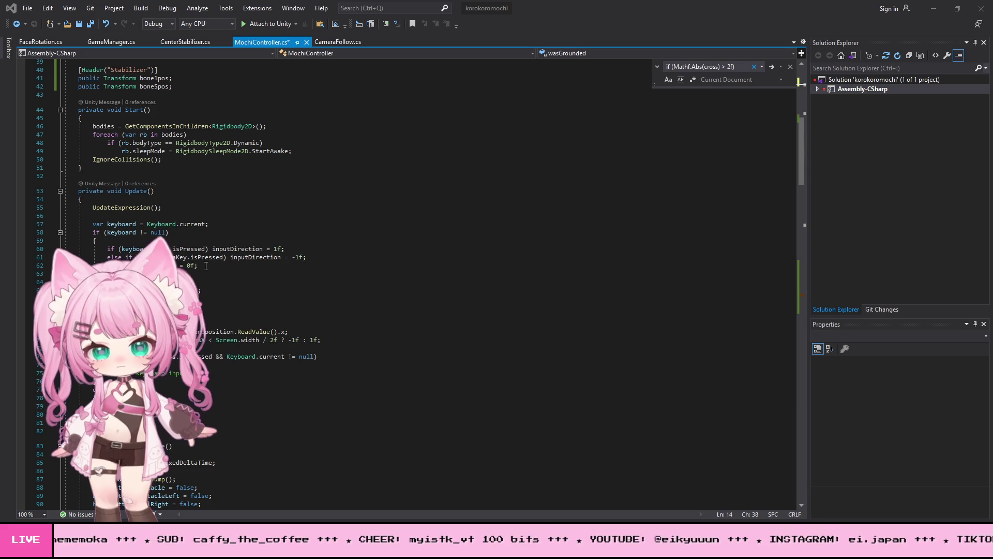
pyautogui.click(304, 257)
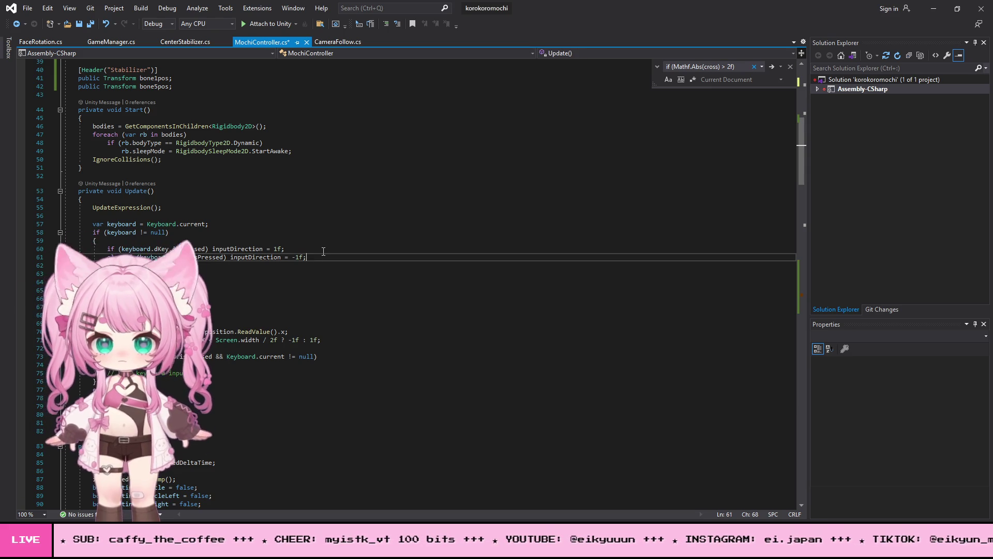
pyautogui.press('Return')
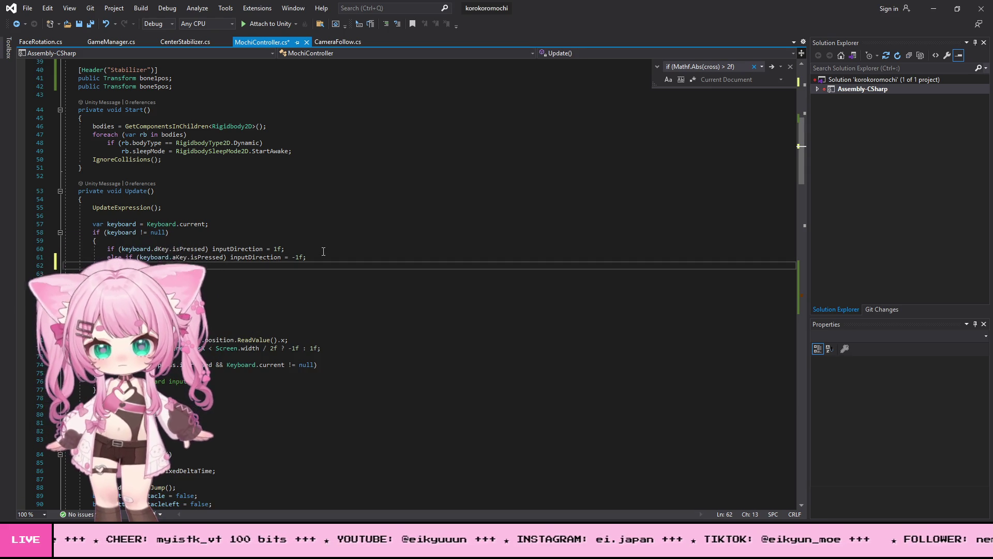
pyautogui.hotkey('ctrl', 'z')
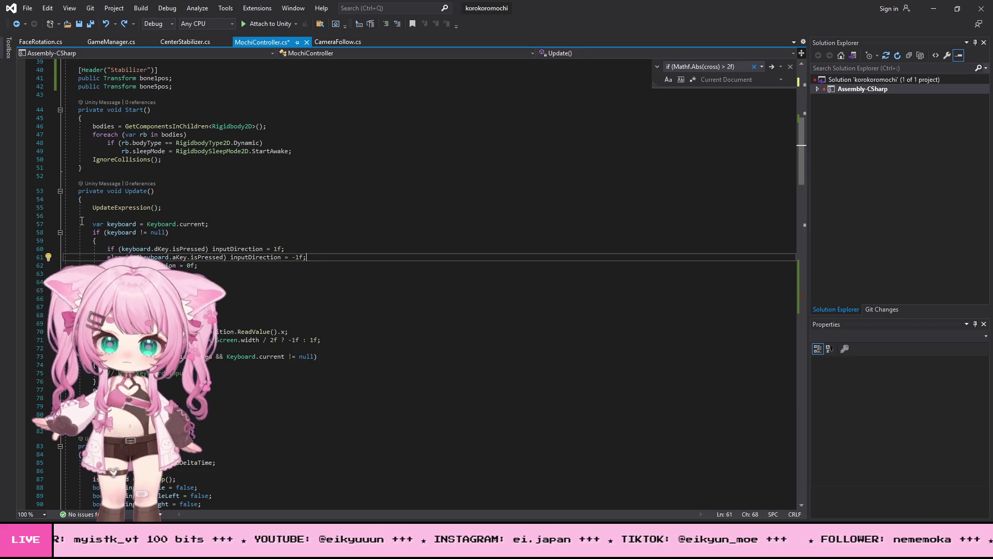
pyautogui.moveTo(90, 234); pyautogui.dragTo(96, 274)
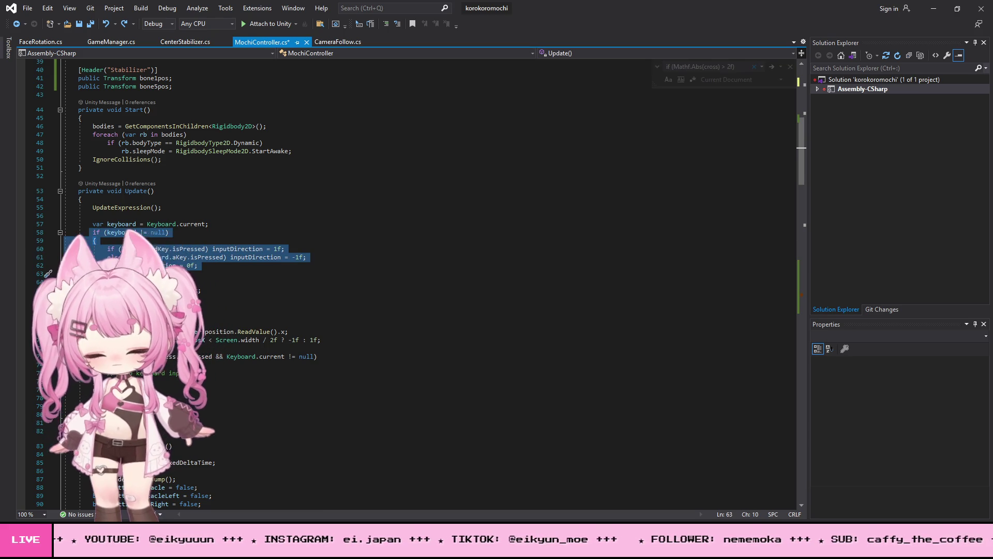
pyautogui.hotkey('alt', 'Tab')
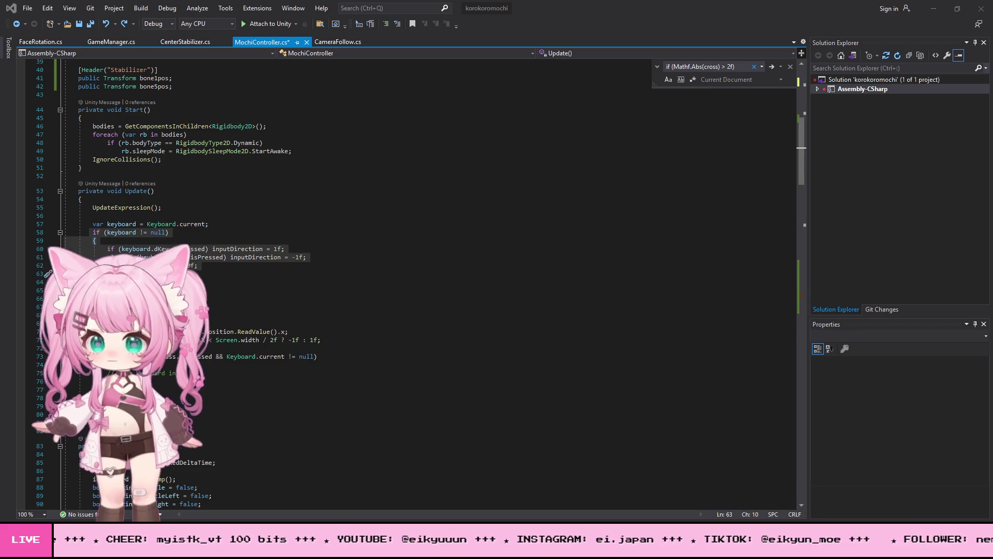
pyautogui.click(204, 265)
# - Paste the grounded jump check into Update and a Jump() impulse method below IgnoreCollisions, then save all
pyautogui.press('Return')
pyautogui.press('Return')
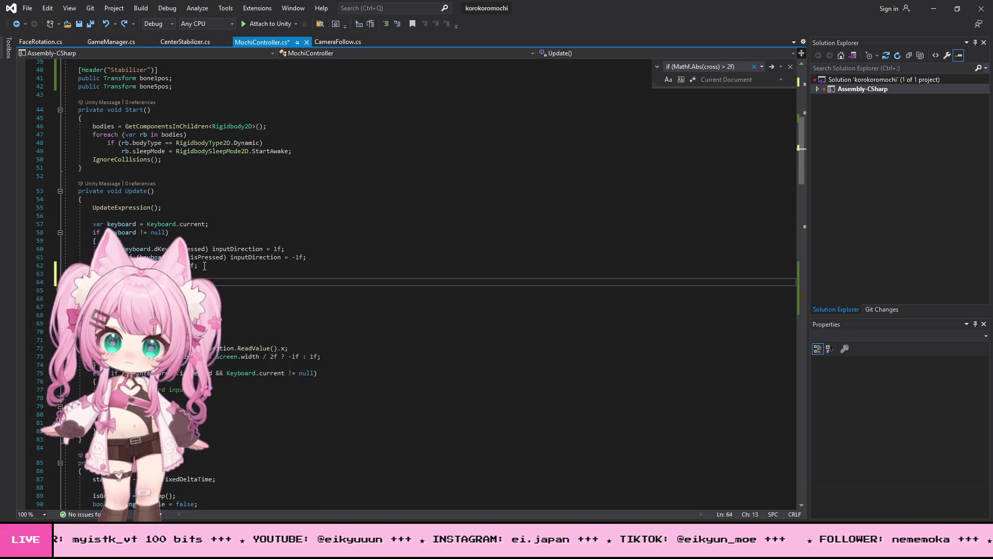
pyautogui.hotkey('ctrl', 'v')
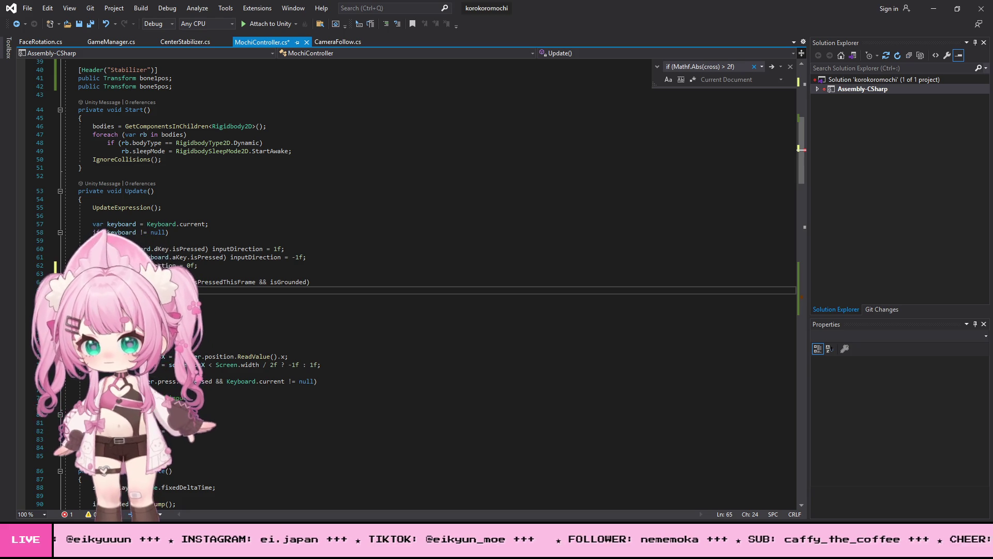
pyautogui.scroll(-19, 414, 279)
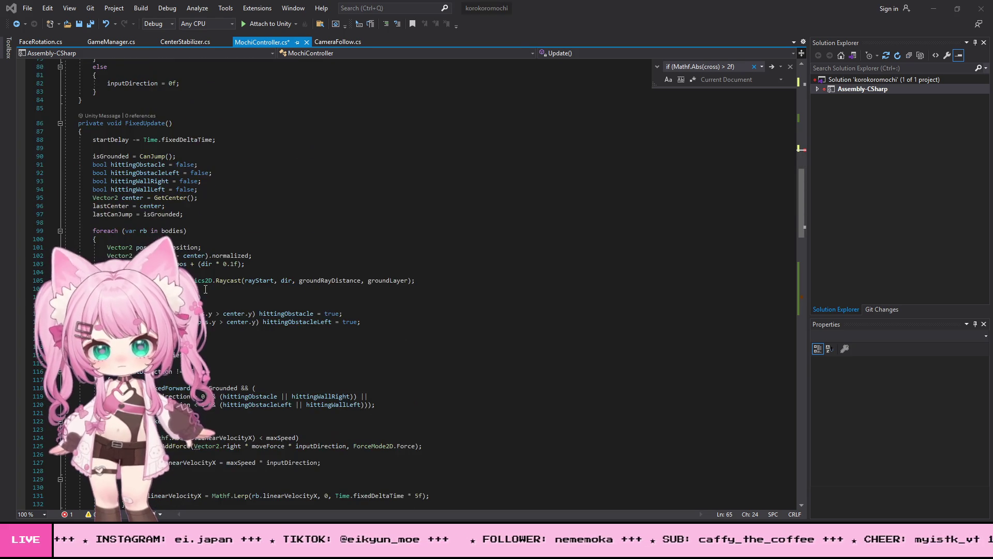
pyautogui.scroll(-13, 413, 279)
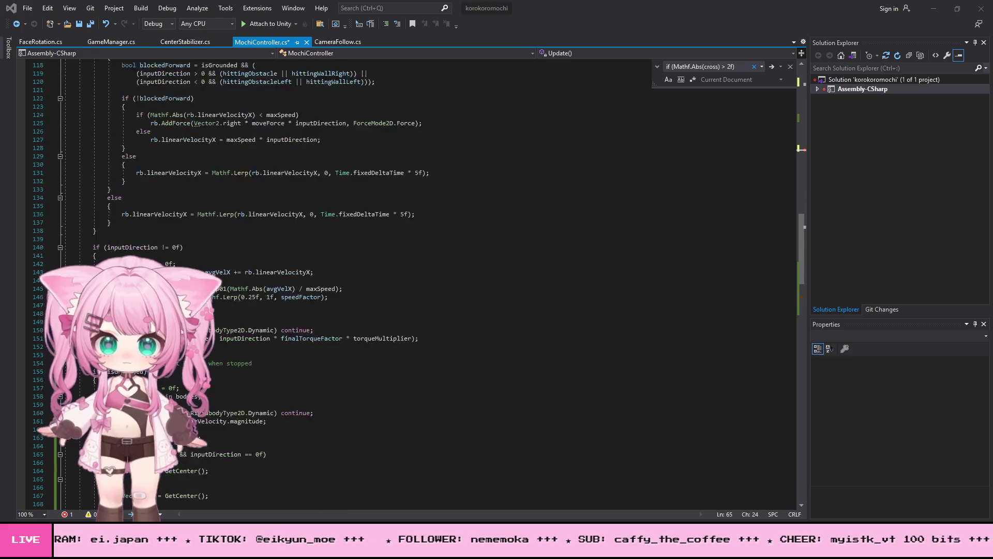
pyautogui.scroll(-12, 233, 317)
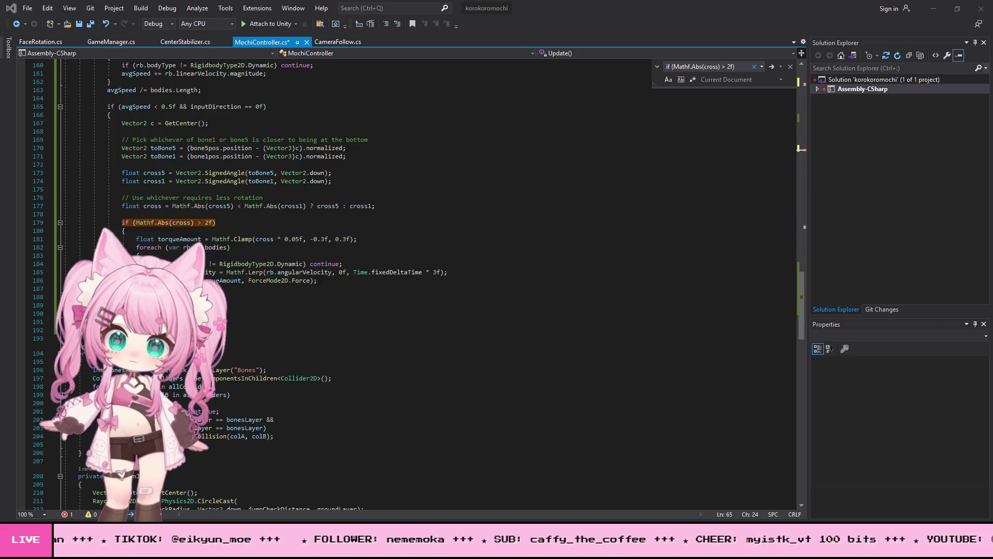
pyautogui.click(155, 353)
pyautogui.hotkey('ctrl', 'v')
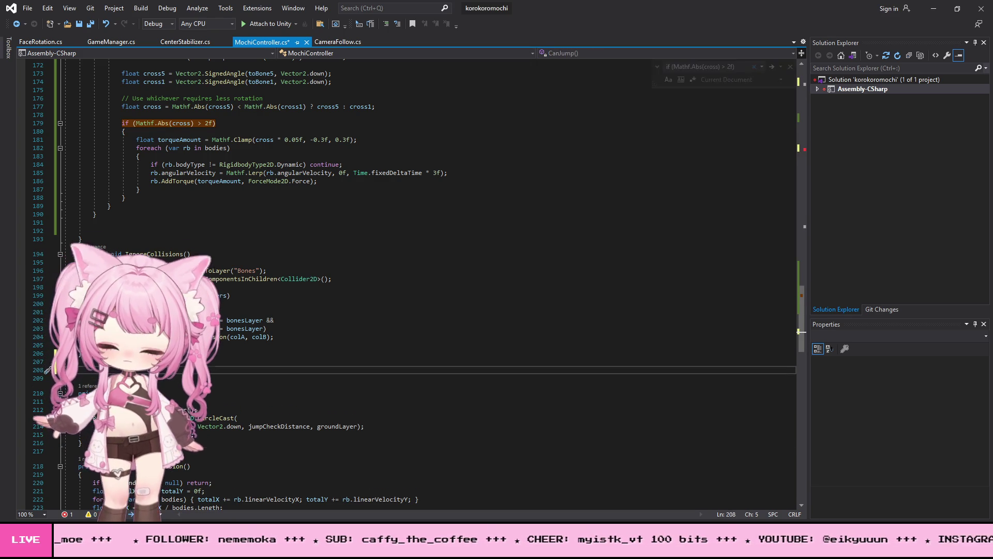
pyautogui.click(28, 8)
pyautogui.click(57, 129)
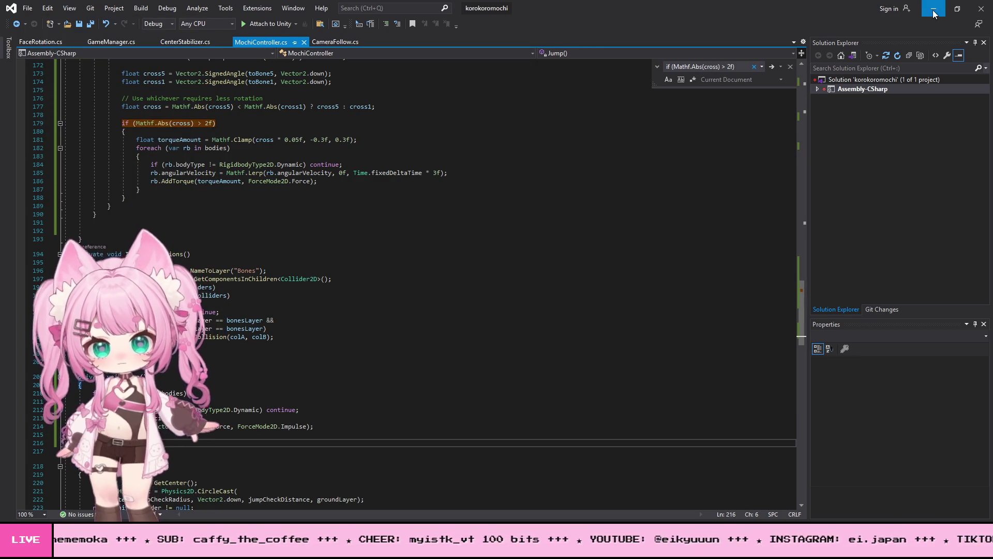
# - Back in Unity, run a quick play test of the new jump and stop it
pyautogui.click(934, 9)
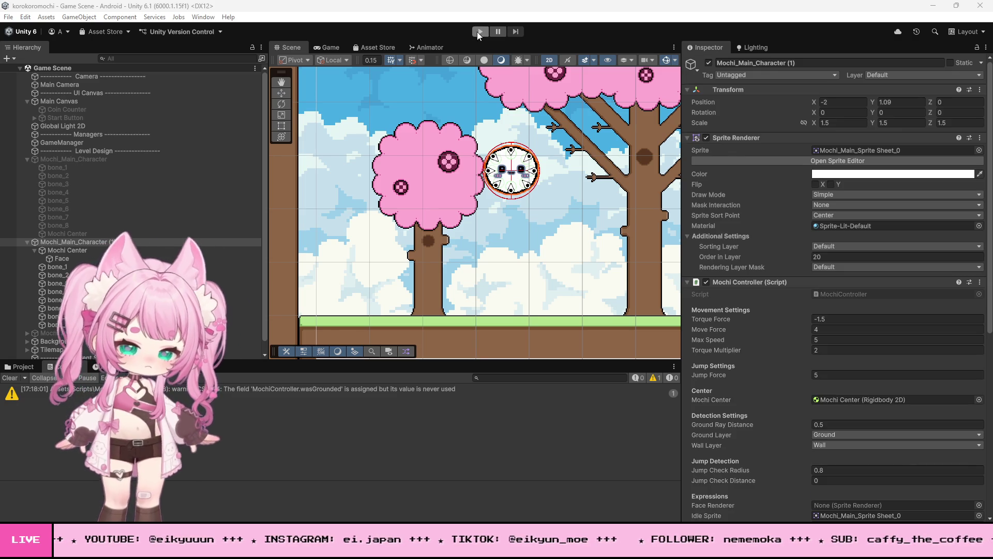
pyautogui.click(480, 31)
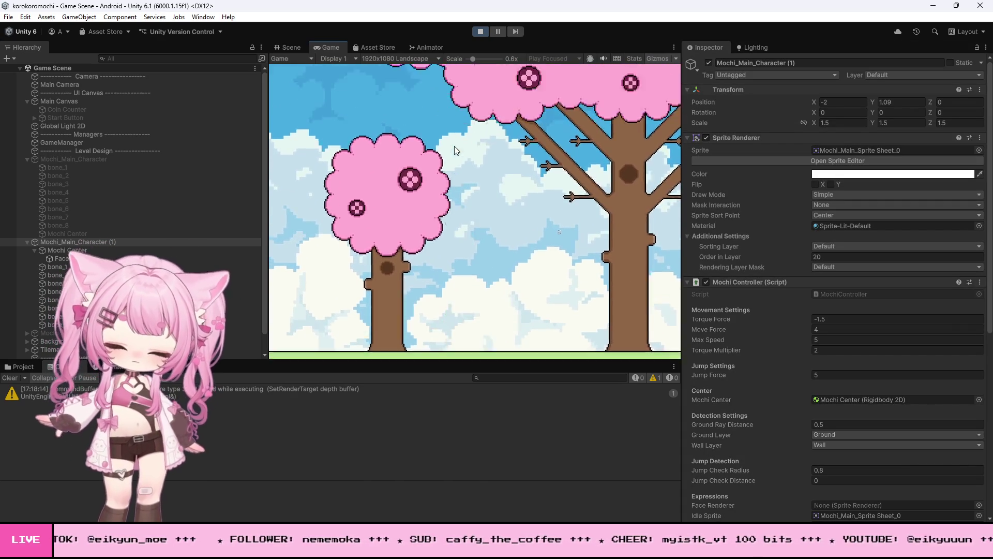
pyautogui.click(481, 32)
# - Set Mochi_Main_Character (1)'s Jump Force to 0.8 and start another play test
pyautogui.click(78, 242)
pyautogui.scroll(-5, 802, 316)
pyautogui.scroll(-2, 789, 300)
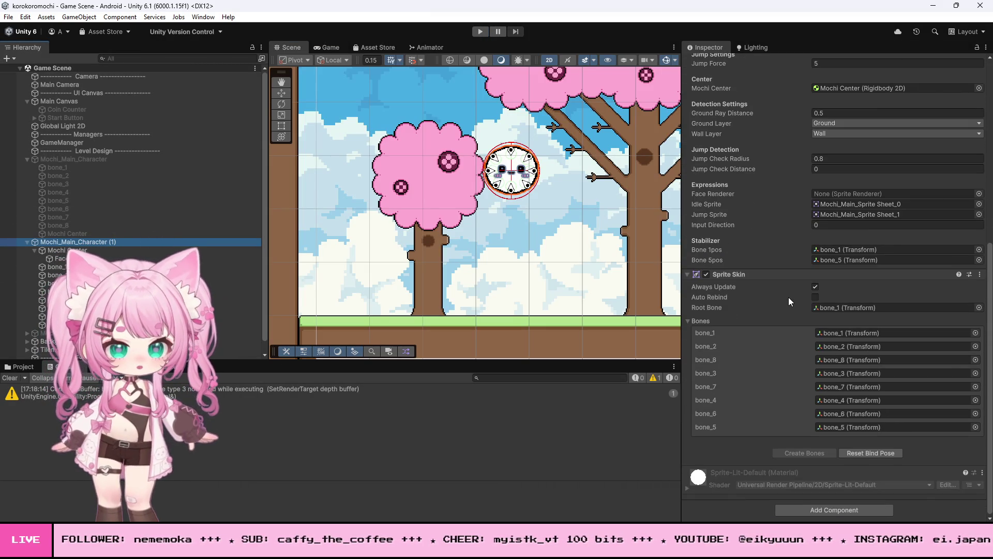
pyautogui.scroll(5, 789, 297)
pyautogui.scroll(2, 788, 282)
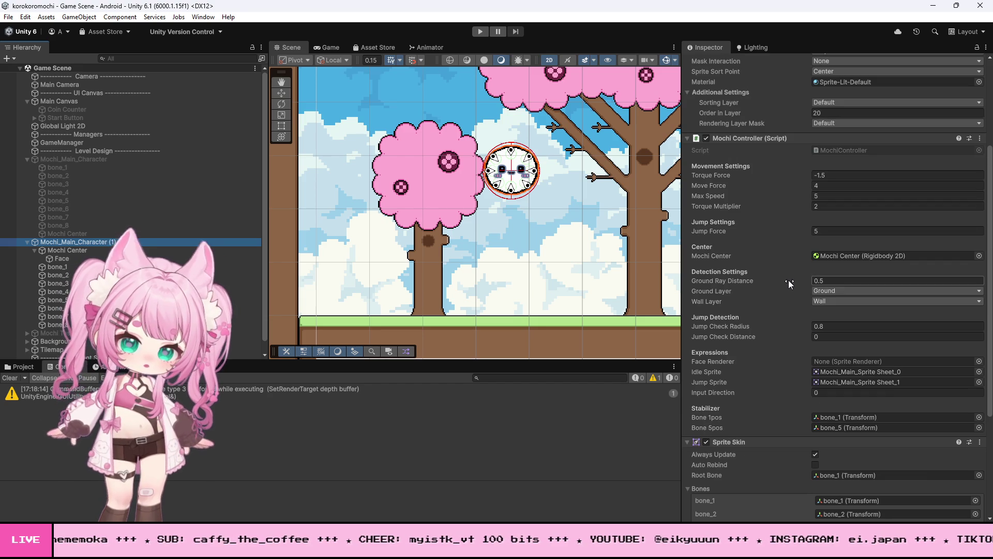
pyautogui.click(827, 231)
pyautogui.write('0.8')
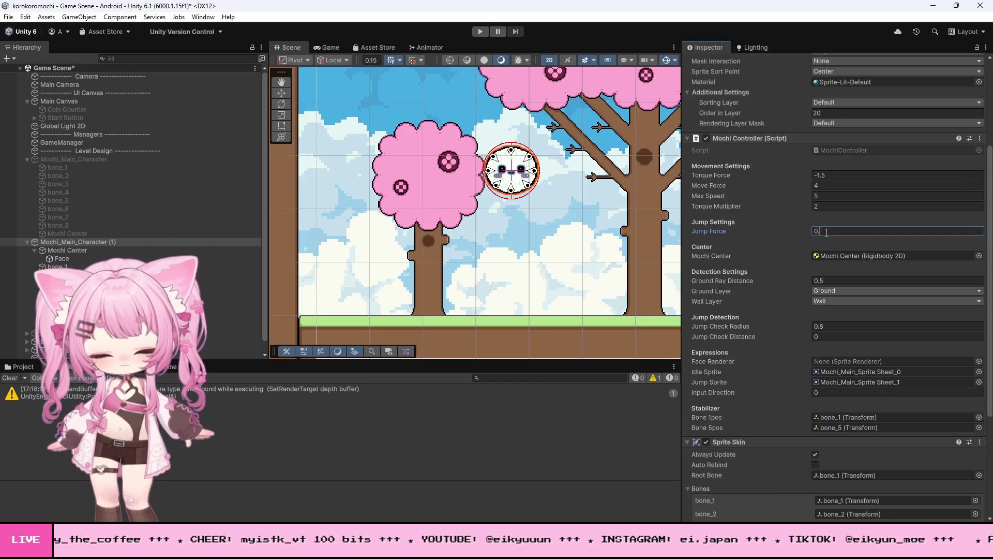
pyautogui.click(480, 31)
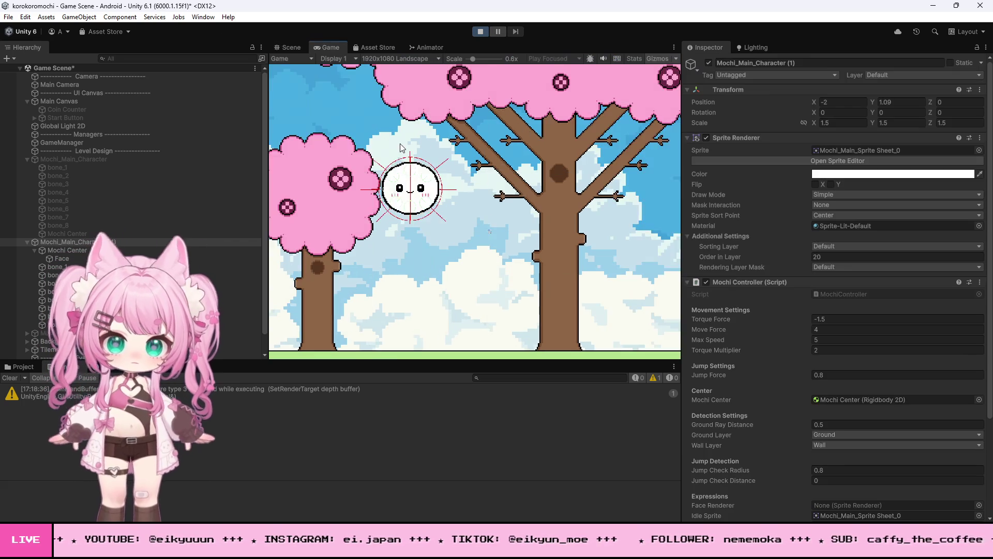
# - Jump the mochi repeatedly, then roll right over the raised block and pillar onto the platform
pyautogui.press('space')
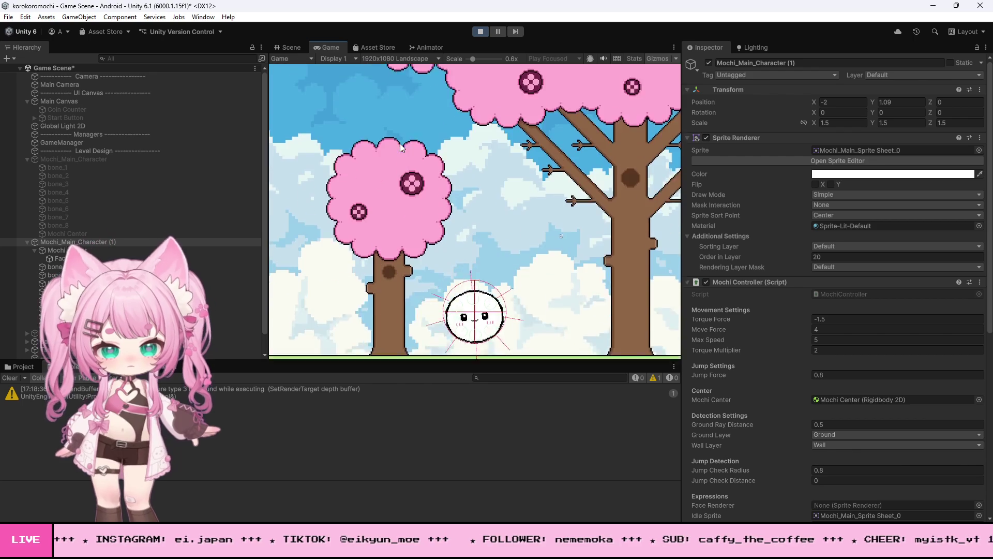
pyautogui.press('space')
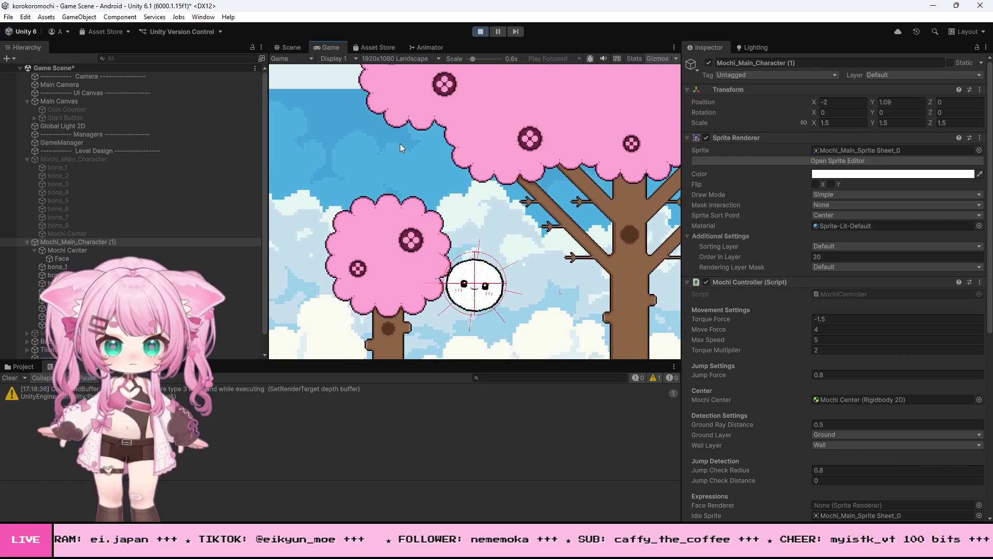
pyautogui.press('space')
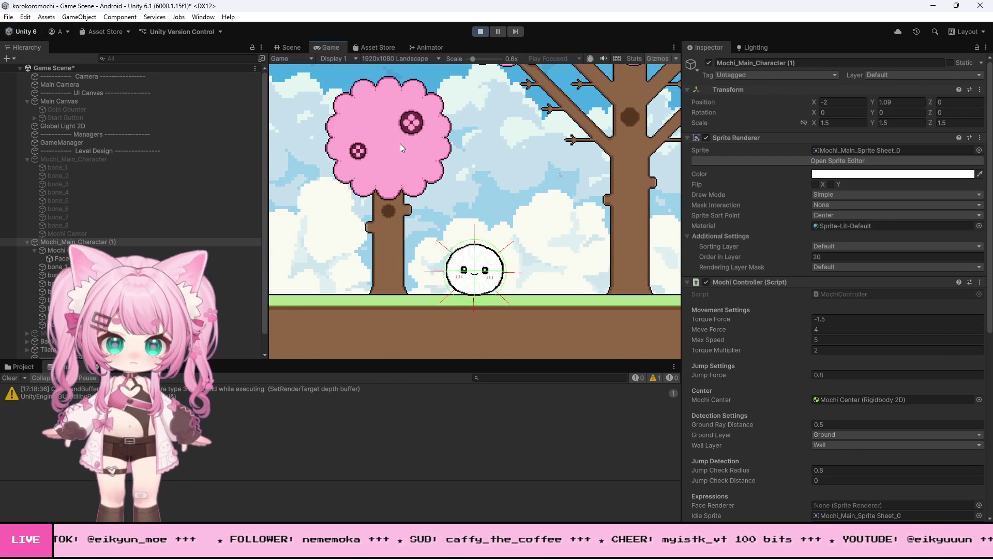
pyautogui.press('space')
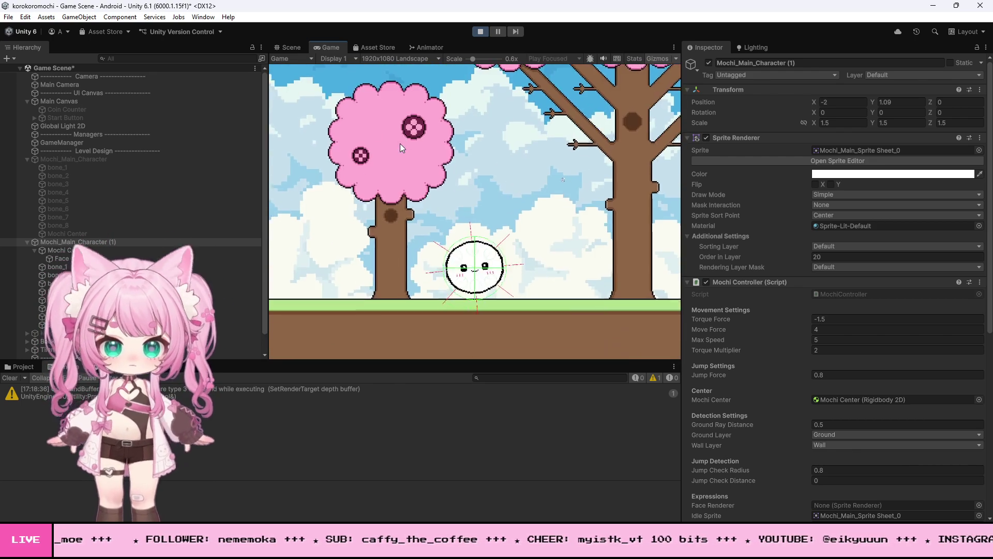
pyautogui.press('space')
pyautogui.press('space')
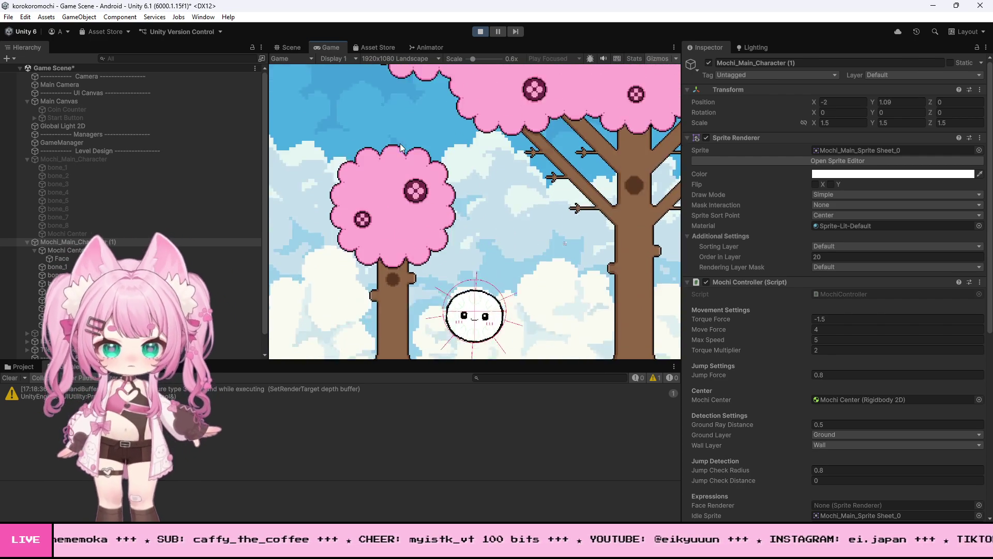
pyautogui.press('d')
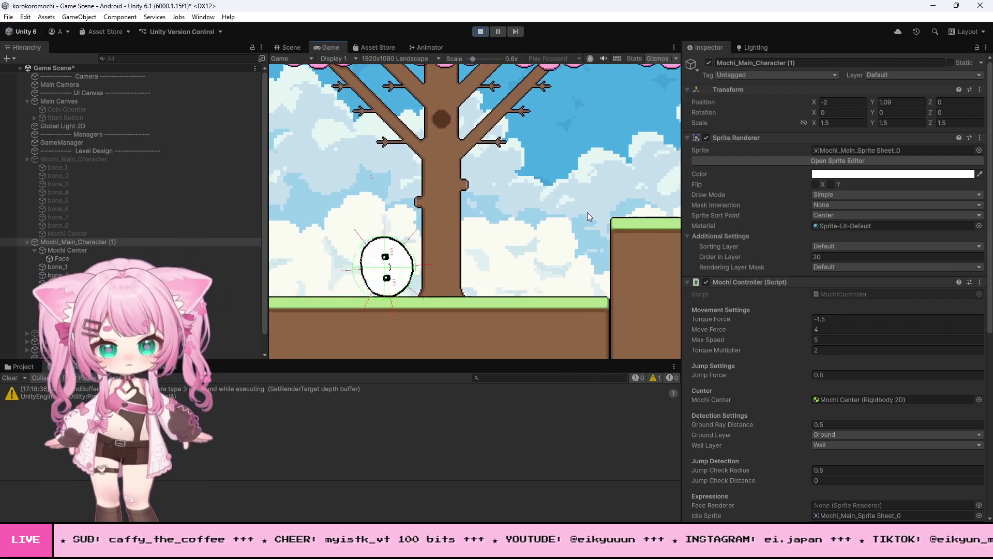
pyautogui.press('space')
pyautogui.press('d')
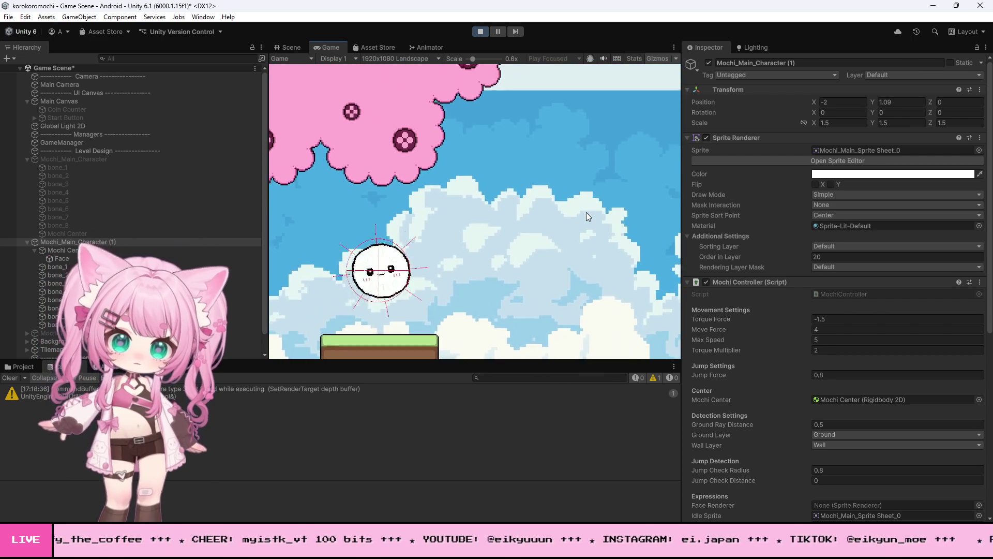
pyautogui.press('d')
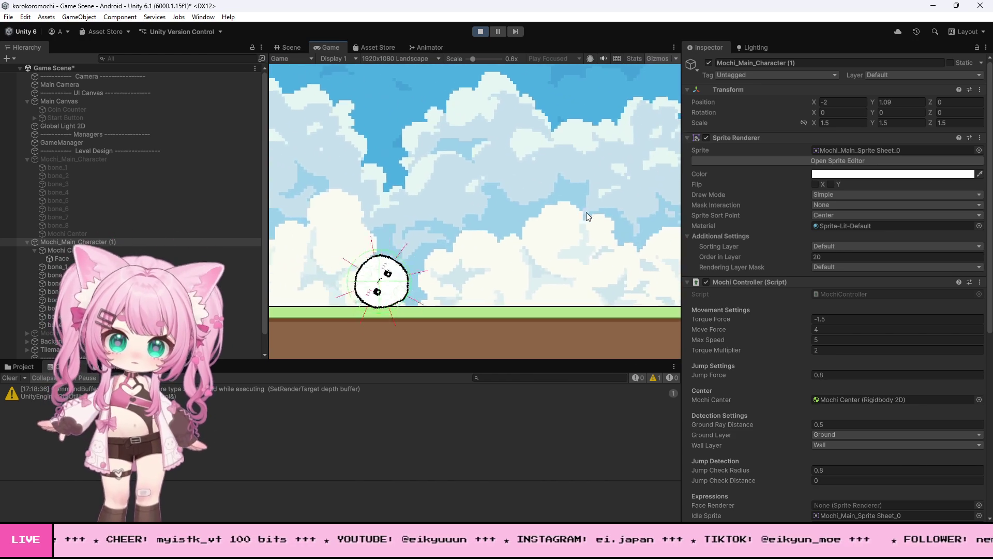
pyautogui.press('space')
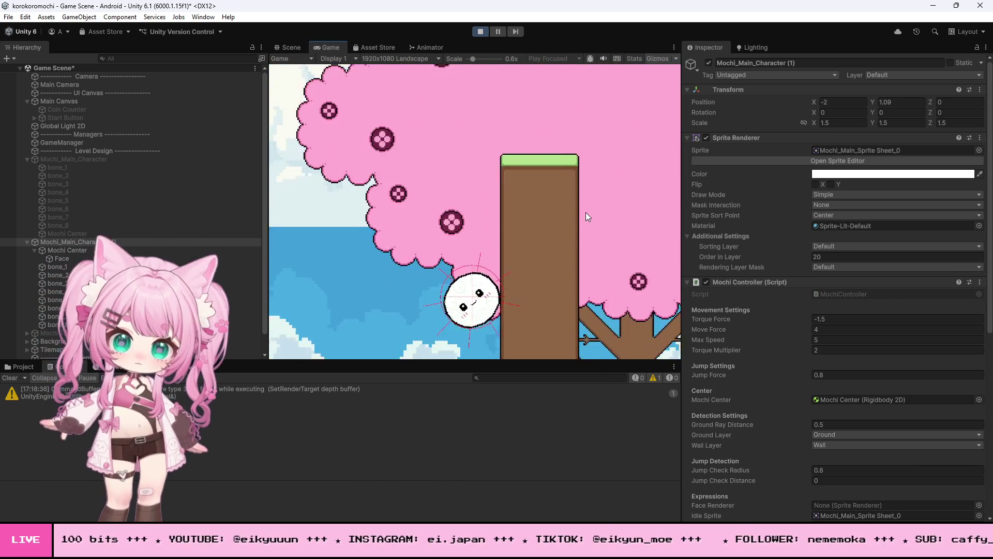
pyautogui.press('space')
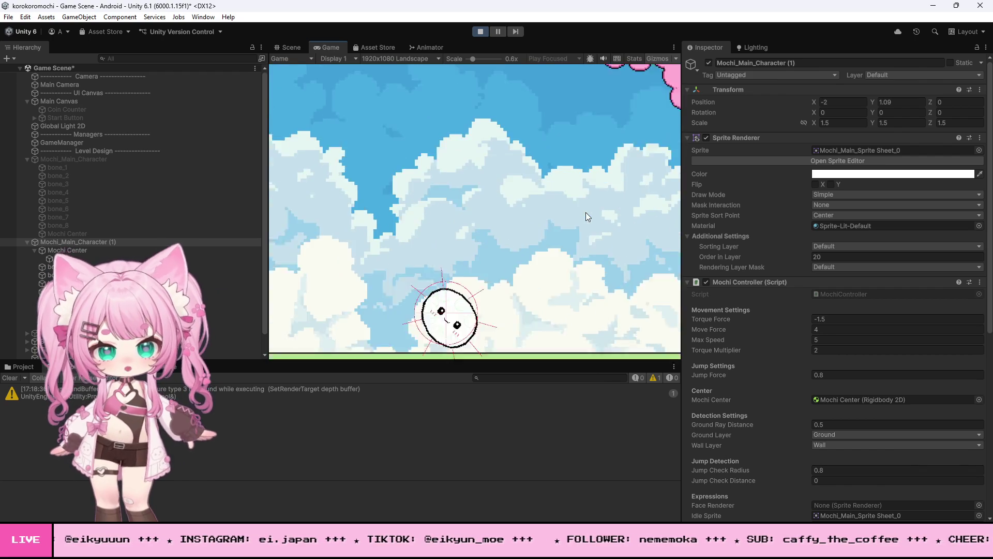
pyautogui.press('space')
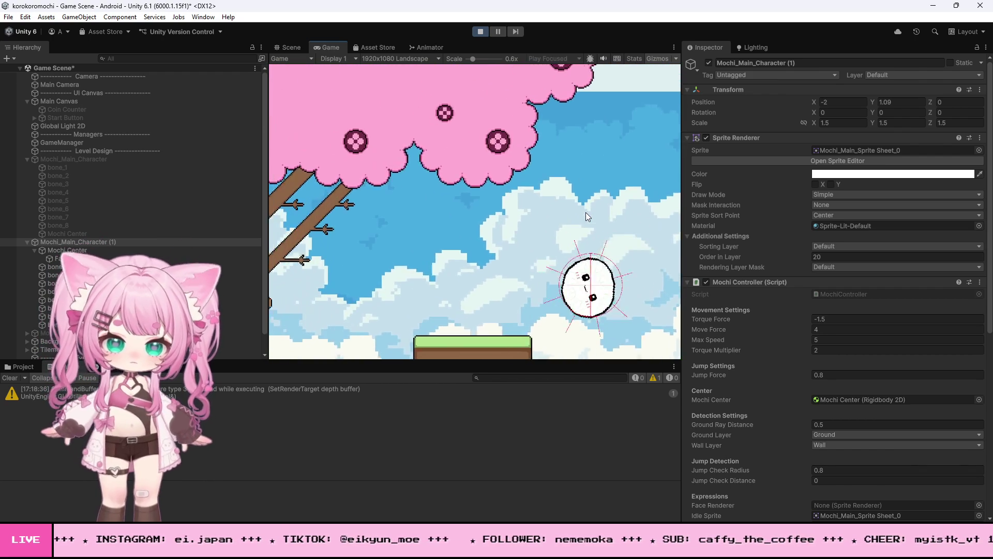
pyautogui.press('space')
# - Roll off the platform, hop toward the wall and past the tree, then stop the play test
pyautogui.press('Right')
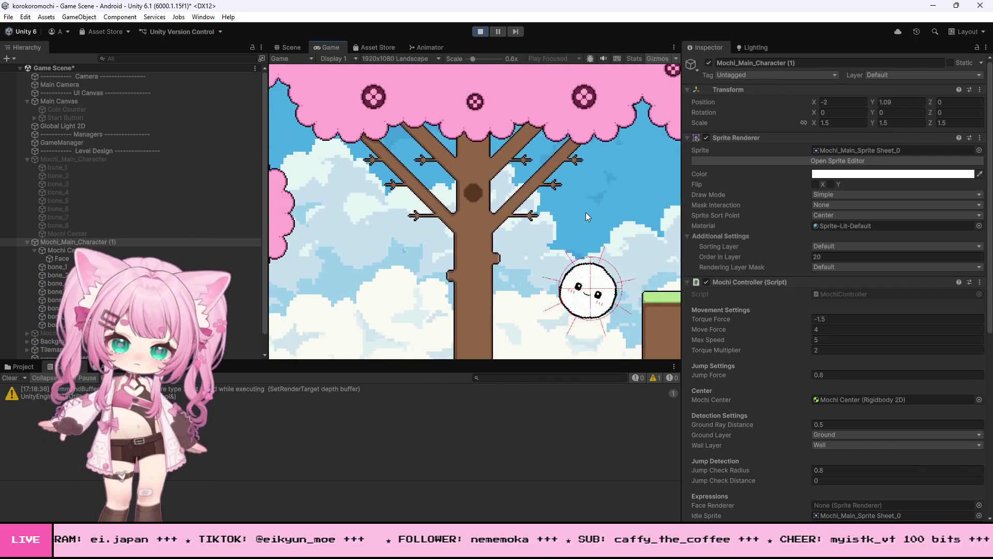
pyautogui.press('space')
pyautogui.press('Left')
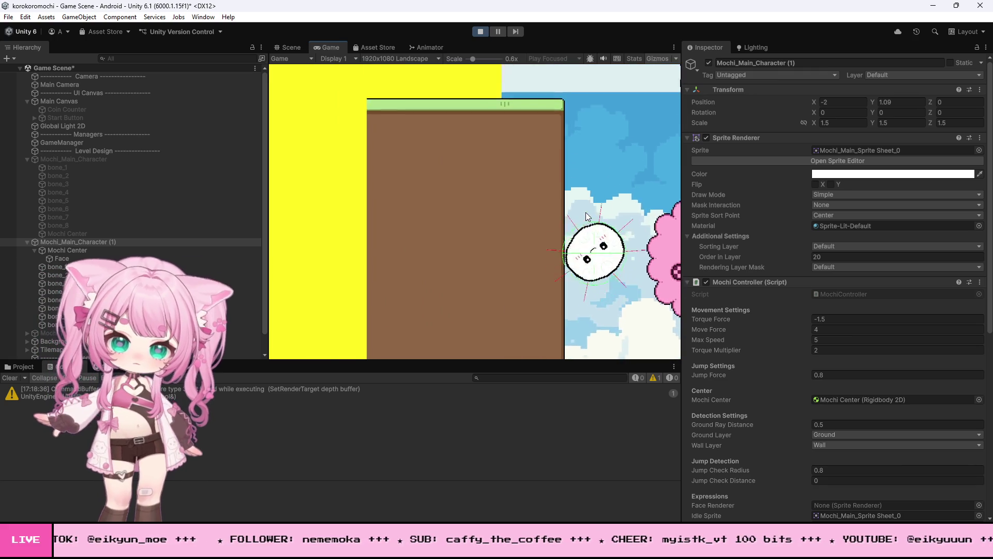
pyautogui.press('Right')
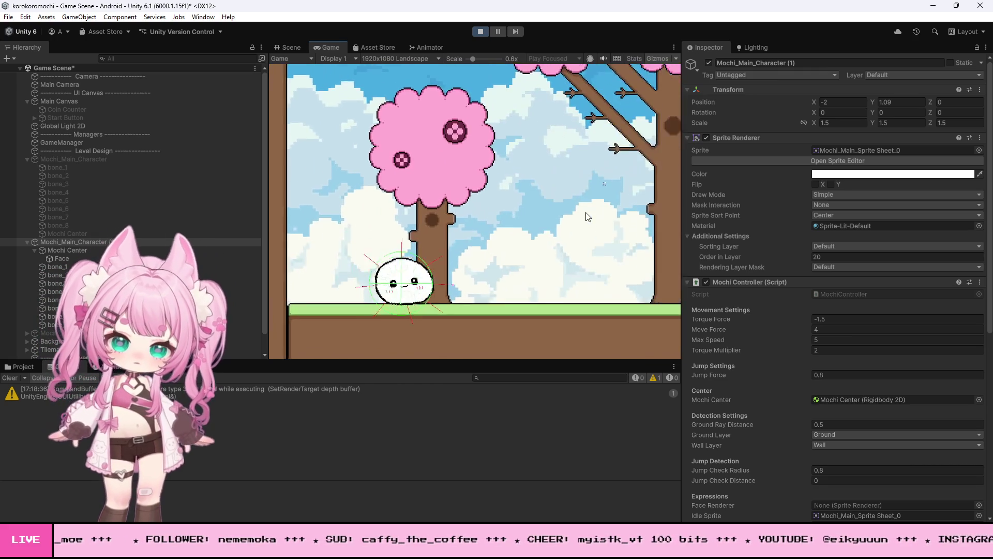
pyautogui.press('space')
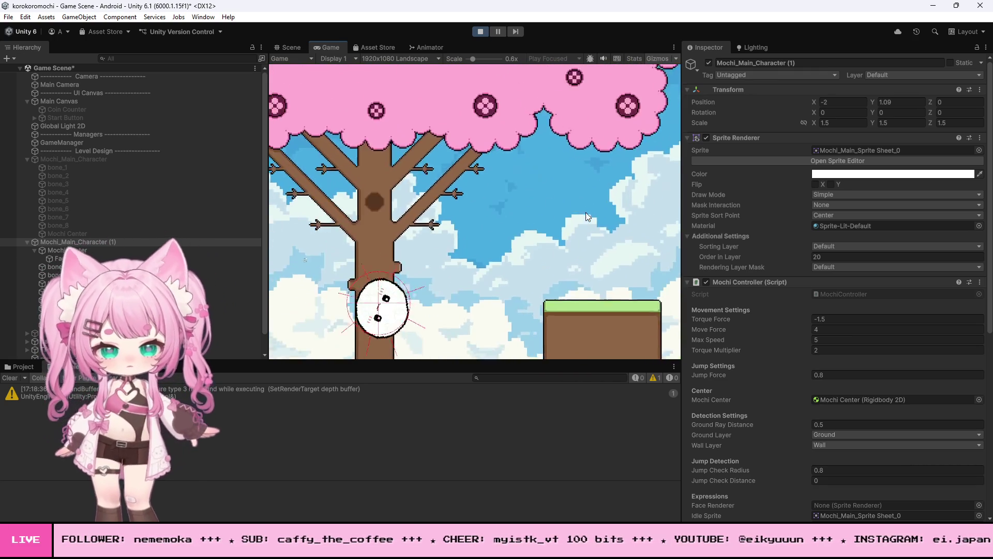
pyautogui.press('Left')
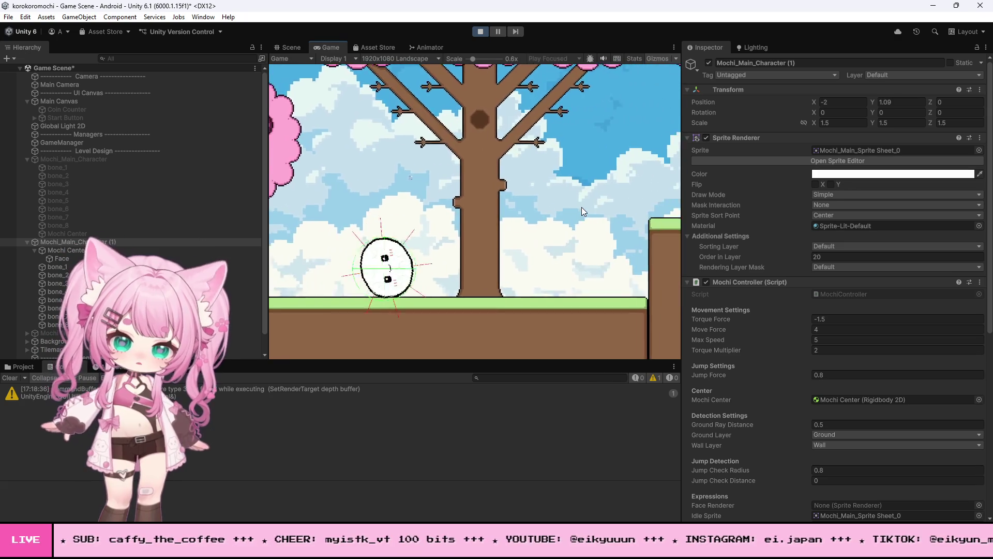
pyautogui.press('space')
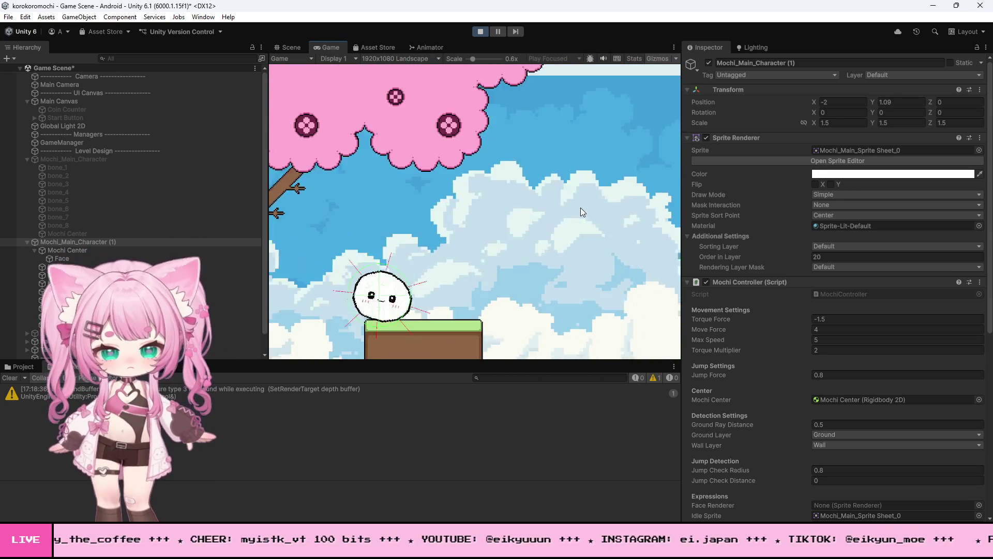
pyautogui.press('space')
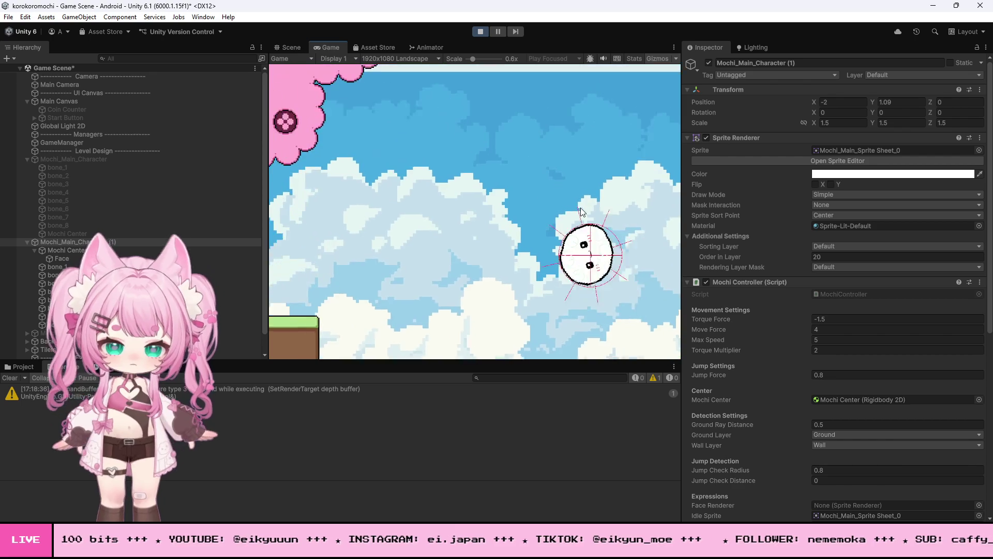
pyautogui.press('space')
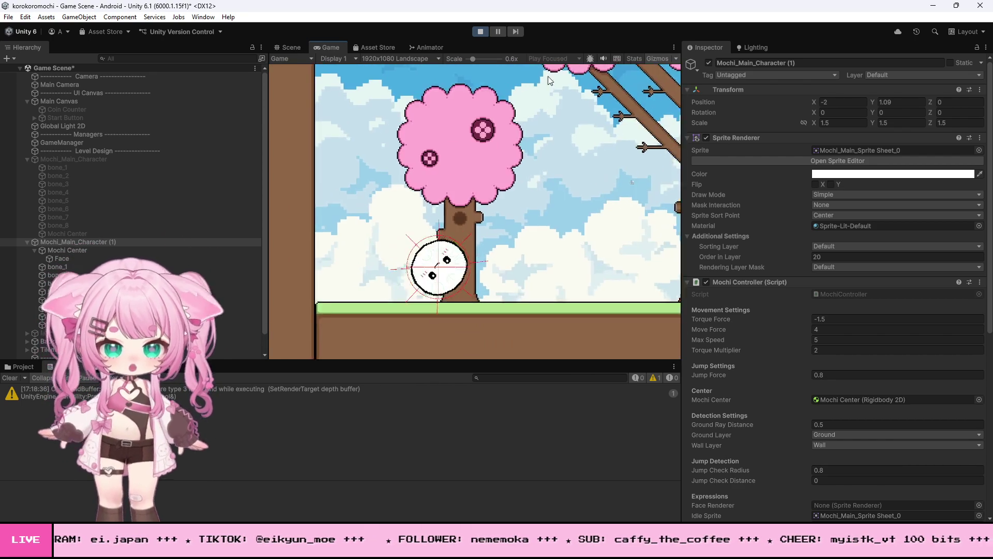
pyautogui.click(482, 30)
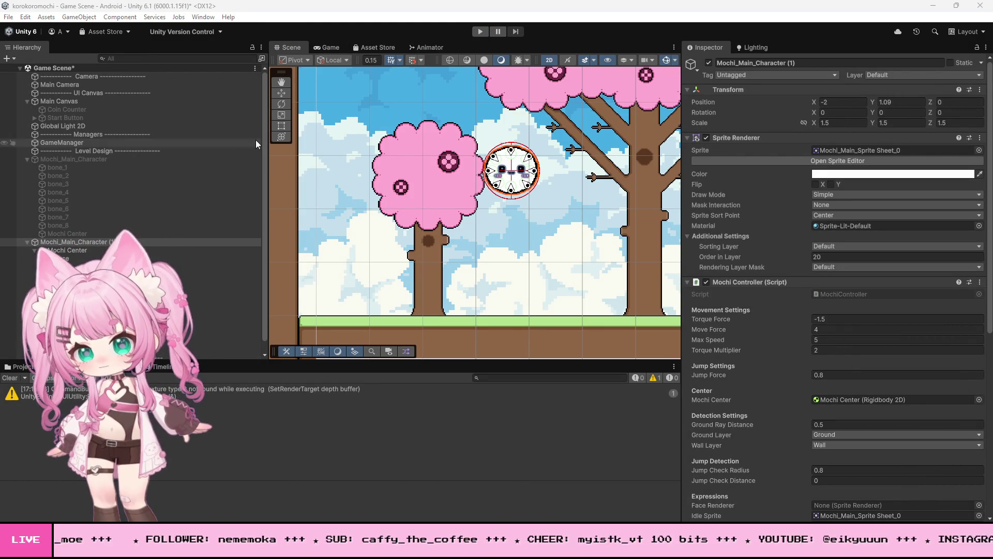
# - Save the current Game Scene using File > Save
pyautogui.click(9, 17)
pyautogui.click(25, 67)
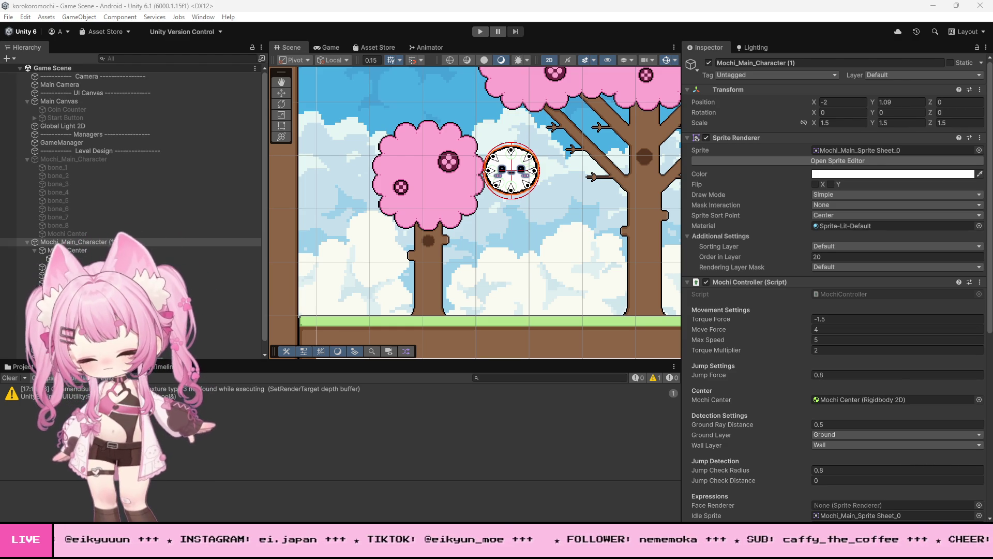
pyautogui.click(481, 32)
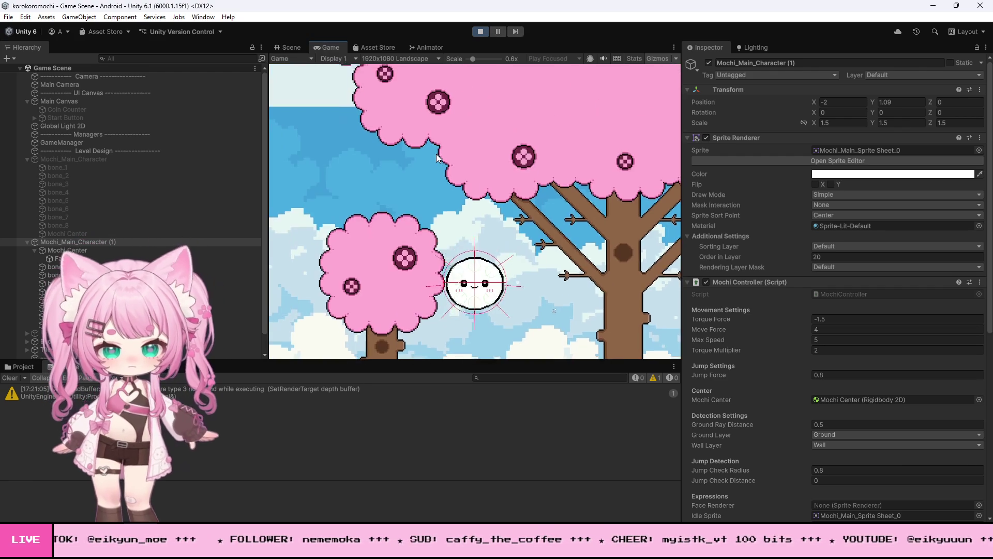
pyautogui.press('d')
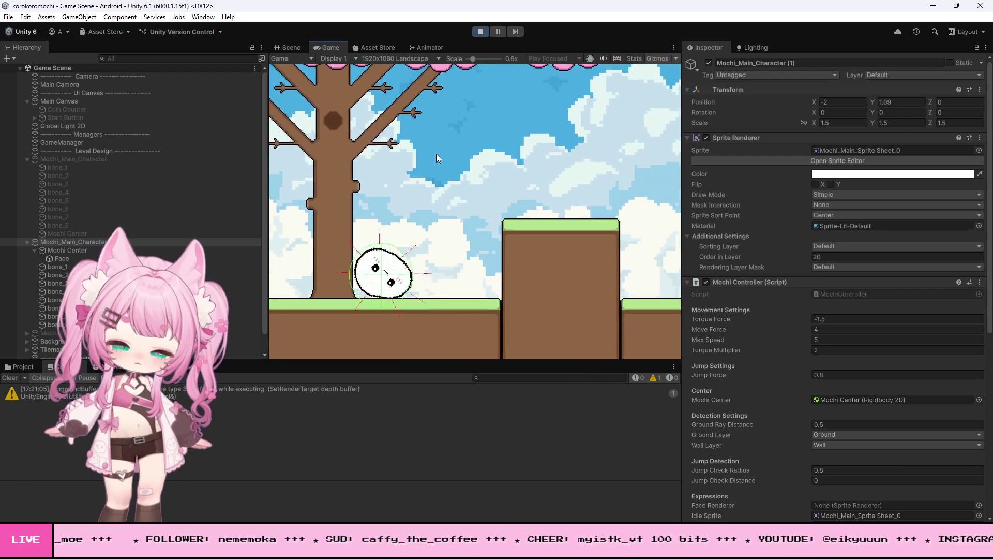
pyautogui.press('space')
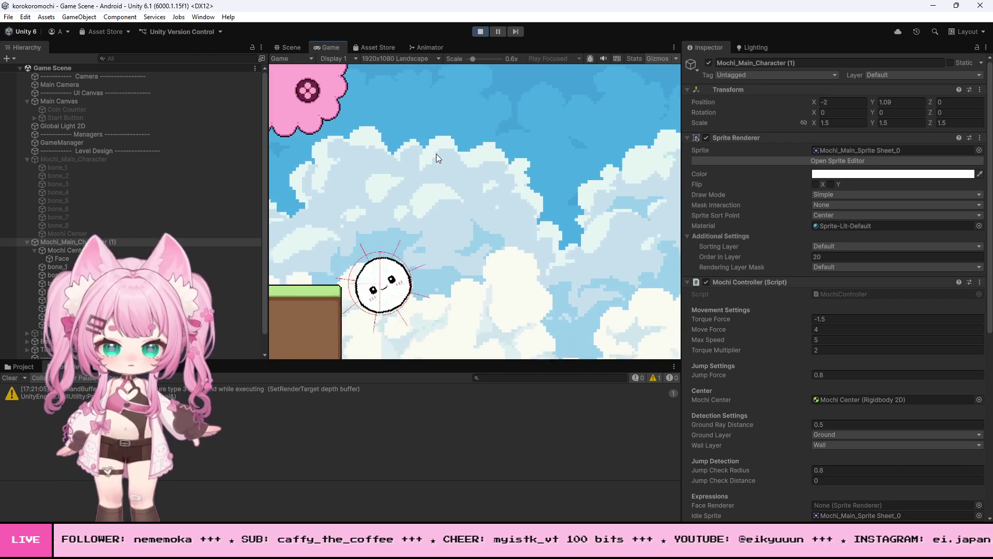
pyautogui.press('d')
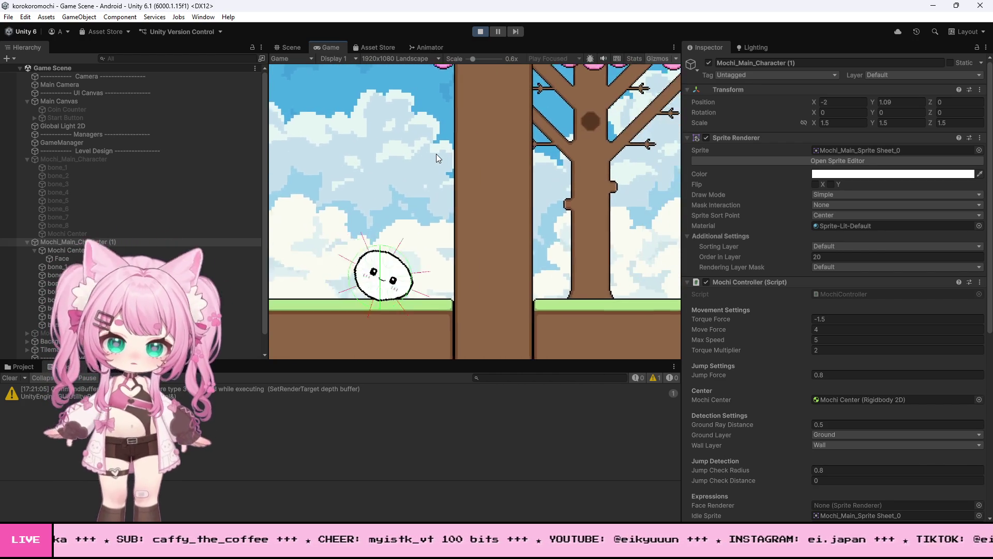
pyautogui.press('space')
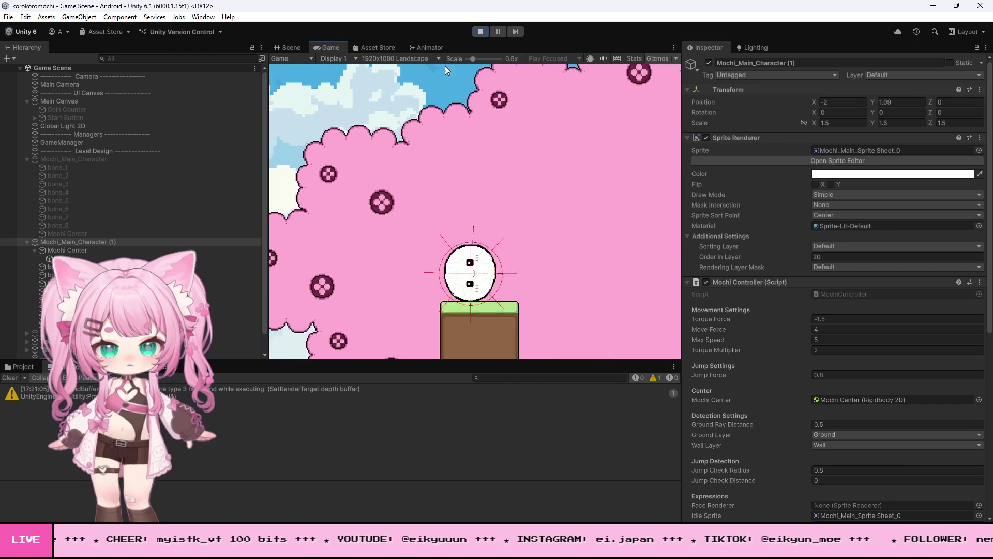
pyautogui.click(481, 32)
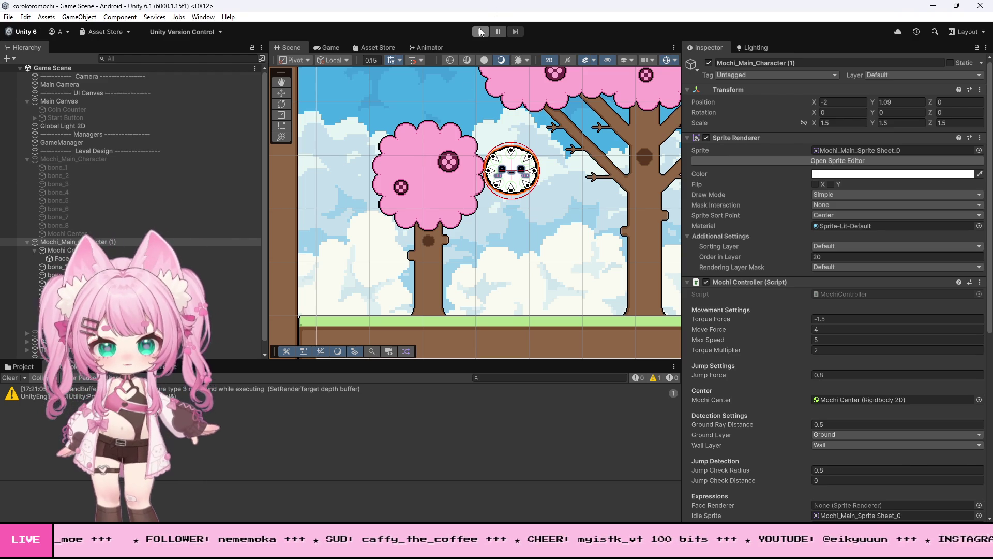
# - Run a brief play test, then stop it
pyautogui.click(479, 31)
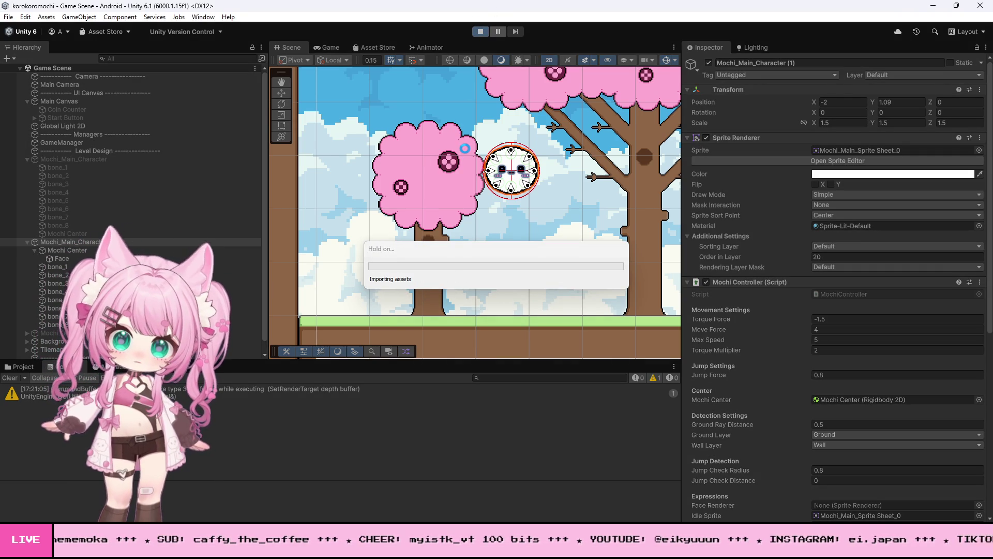
pyautogui.click(480, 32)
pyautogui.scroll(-6, 345, 182)
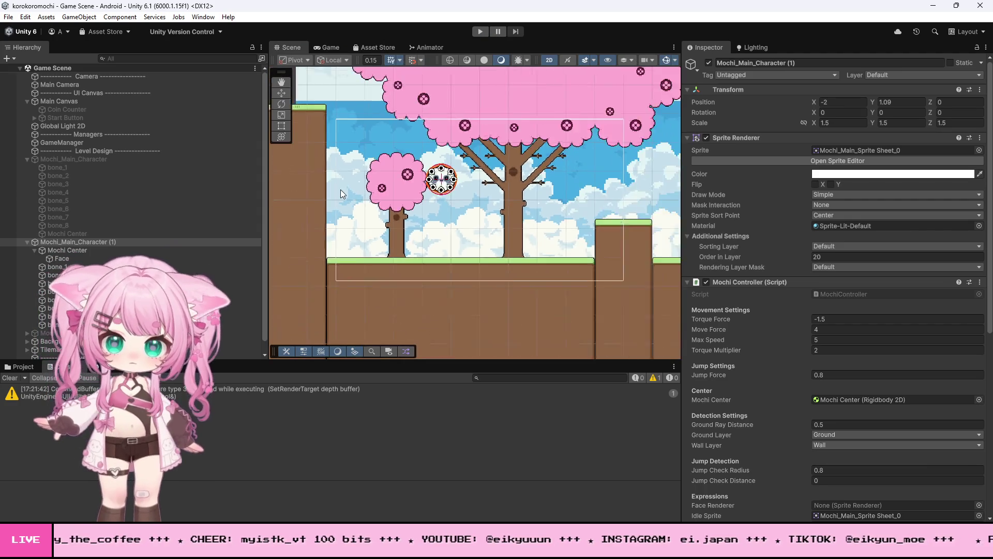
pyautogui.scroll(2, 529, 175)
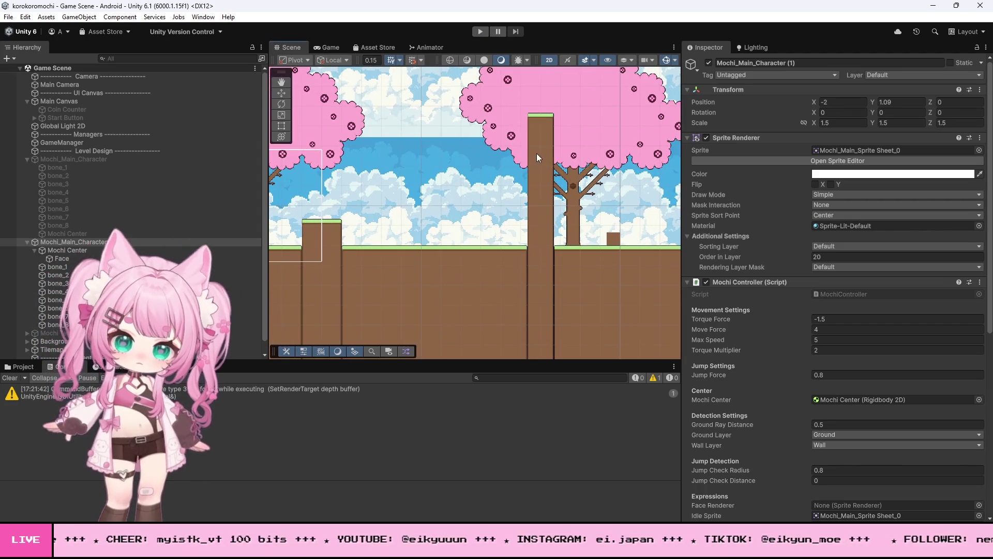
# - Select the Walls tilemap and enter Play mode
pyautogui.click(536, 153)
pyautogui.click(547, 229)
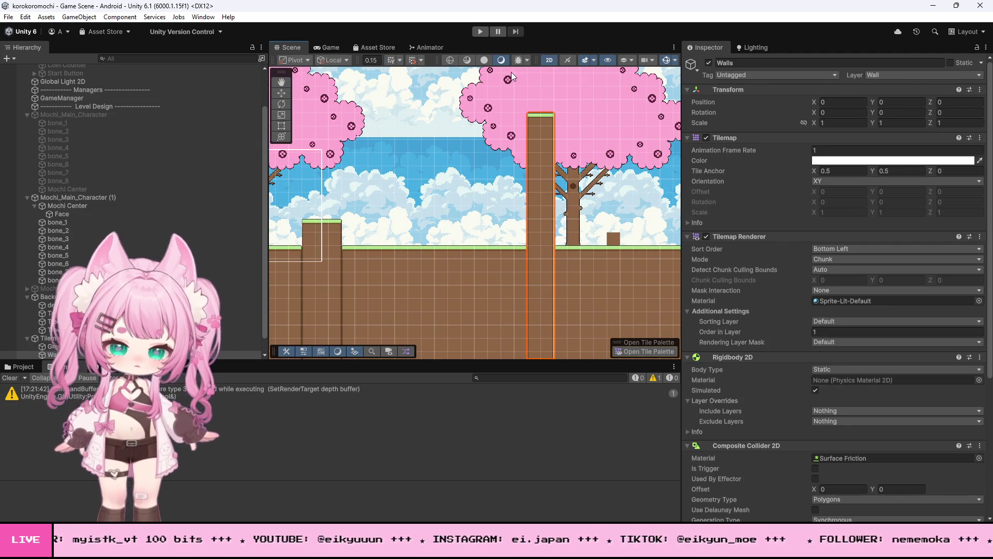
pyautogui.click(480, 32)
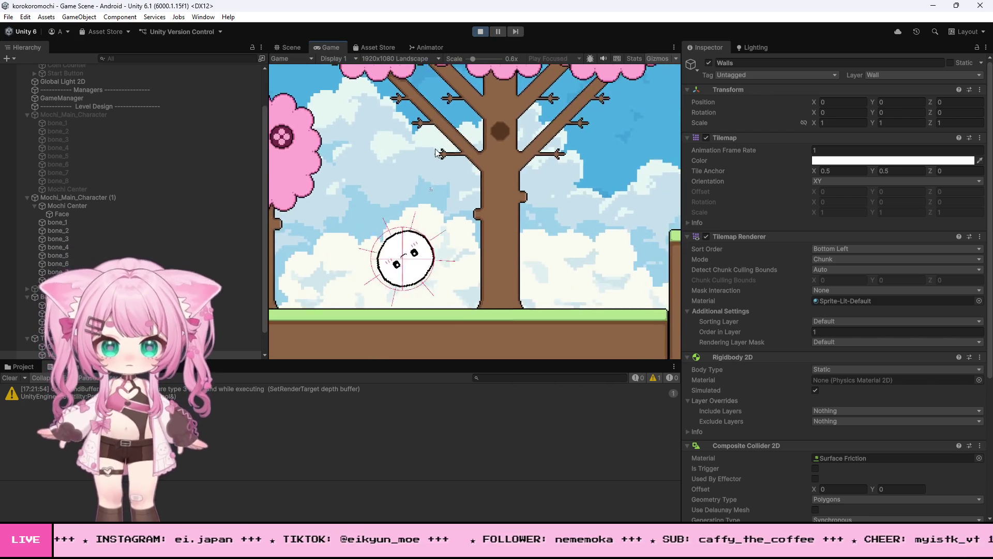
# - Jump the mochi onto the higher platform, beside the trunk, roll right, then stop the game
pyautogui.press('space')
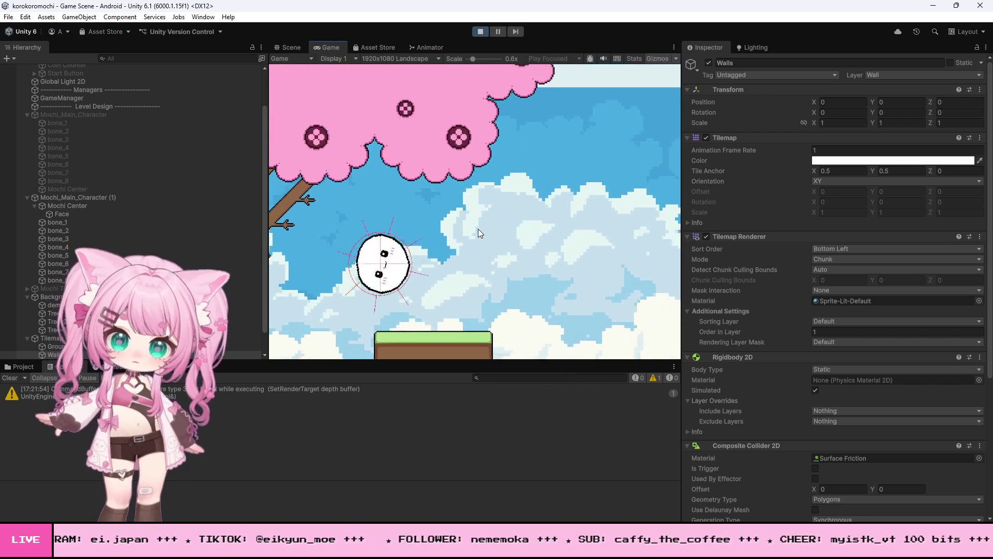
pyautogui.press('space')
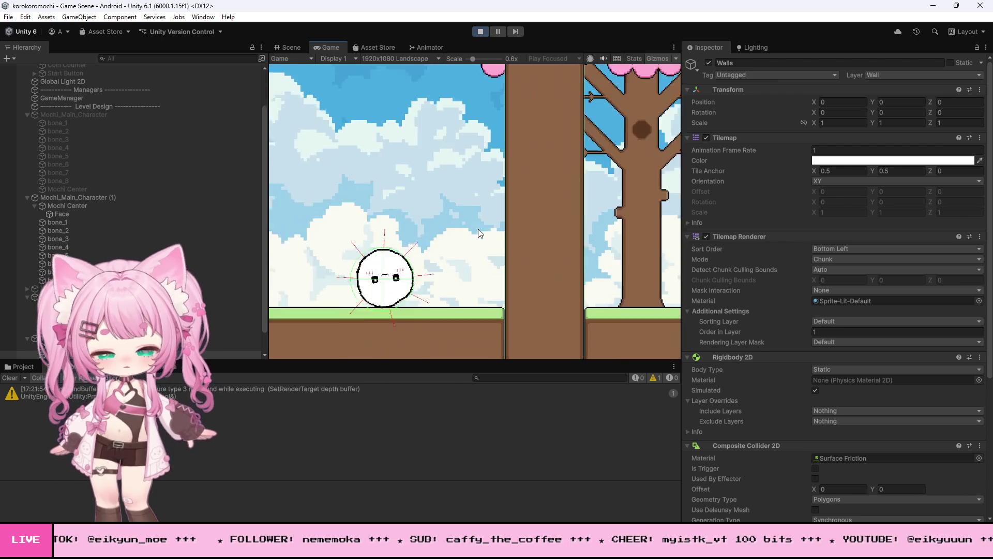
pyautogui.press('space')
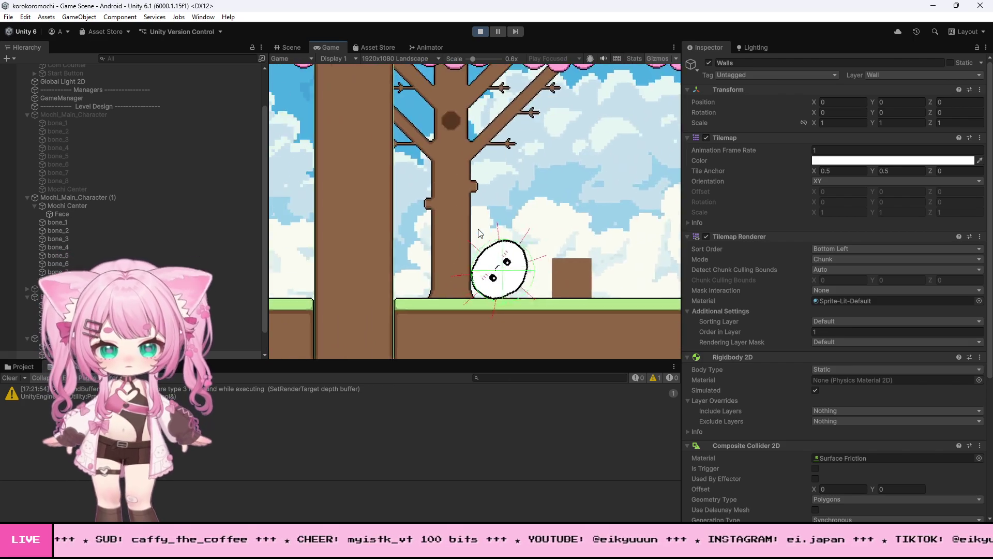
pyautogui.press('Right')
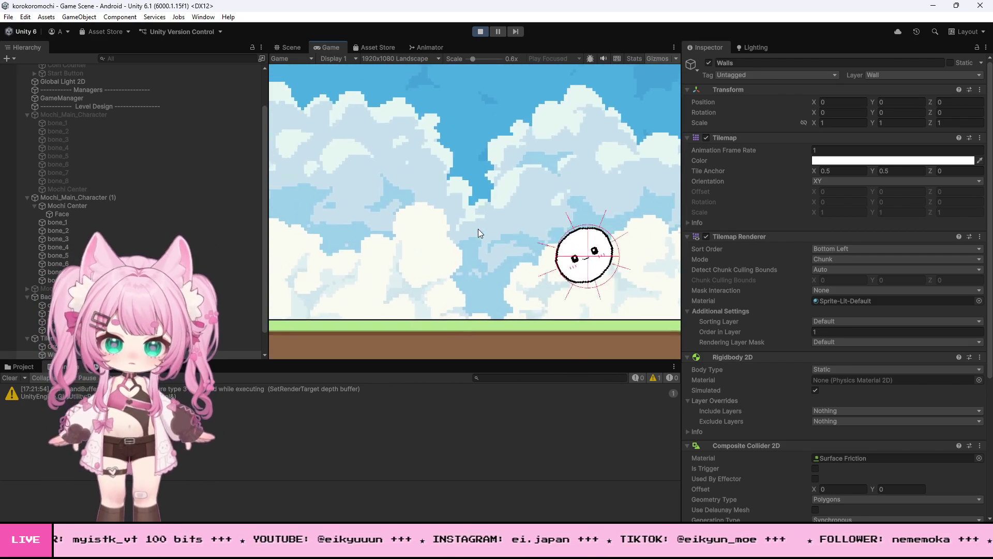
pyautogui.click(480, 31)
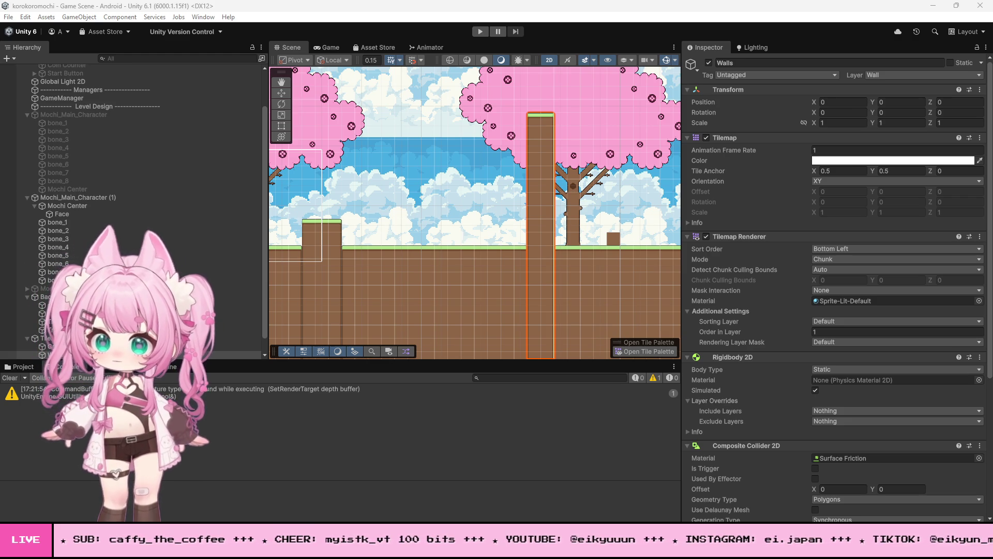
# - Switch to Visual Studio and scroll MochiController.cs to line 1 with its settings fields
pyautogui.hotkey('alt', 'Tab')
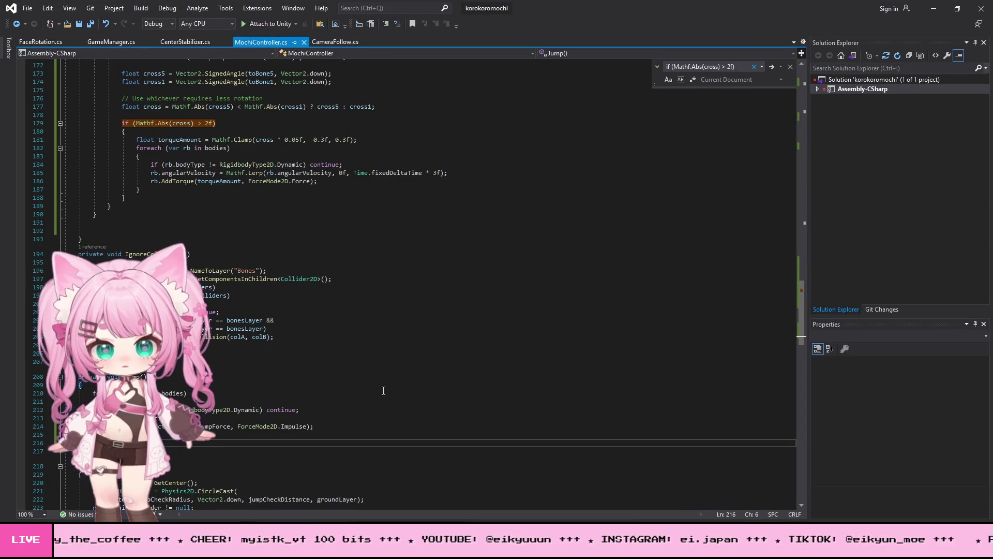
pyautogui.scroll(14, 217, 360)
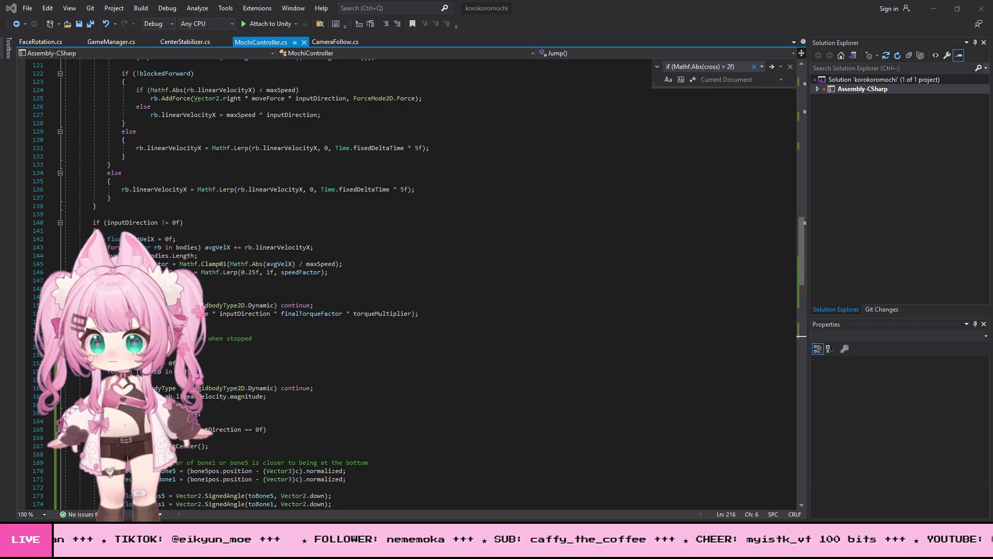
pyautogui.scroll(15, 265, 330)
pyautogui.scroll(20, 266, 330)
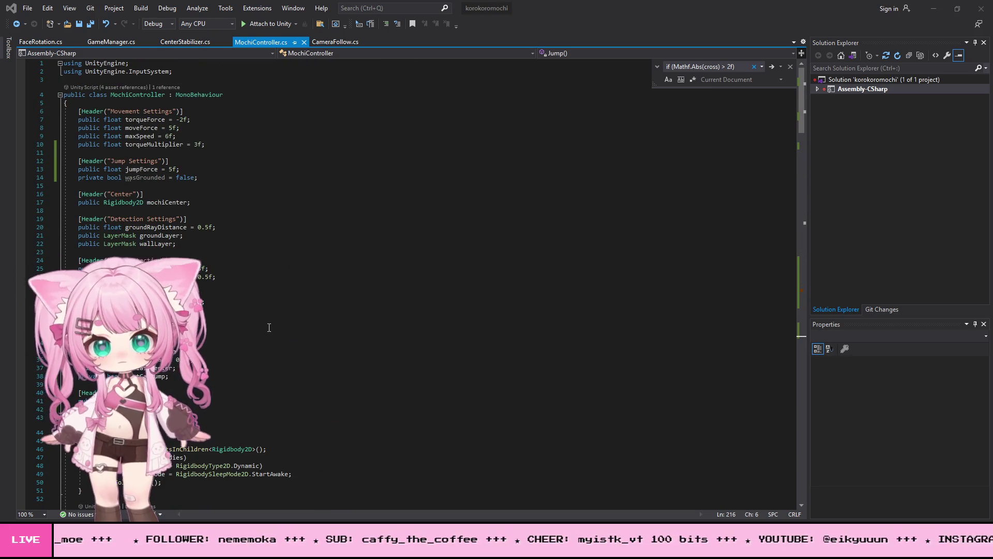
# - Paste the Wall Settings header with six fields and delete the unused wasGrounded declaration
pyautogui.click(231, 177)
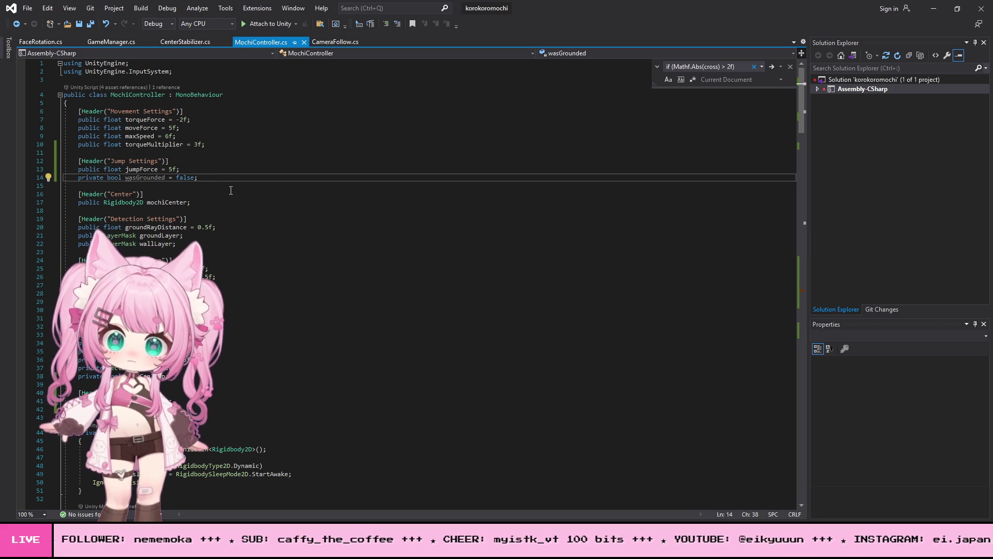
pyautogui.write('[Header("Wall Settings")]     public float minSwipeDistance = 30f;     private Vector2 swipeStartPos;     private bool isSwipingUp;     private float climbGraceTimer;     private bool hittingWallRight;     private bool hittingWallLeft;')
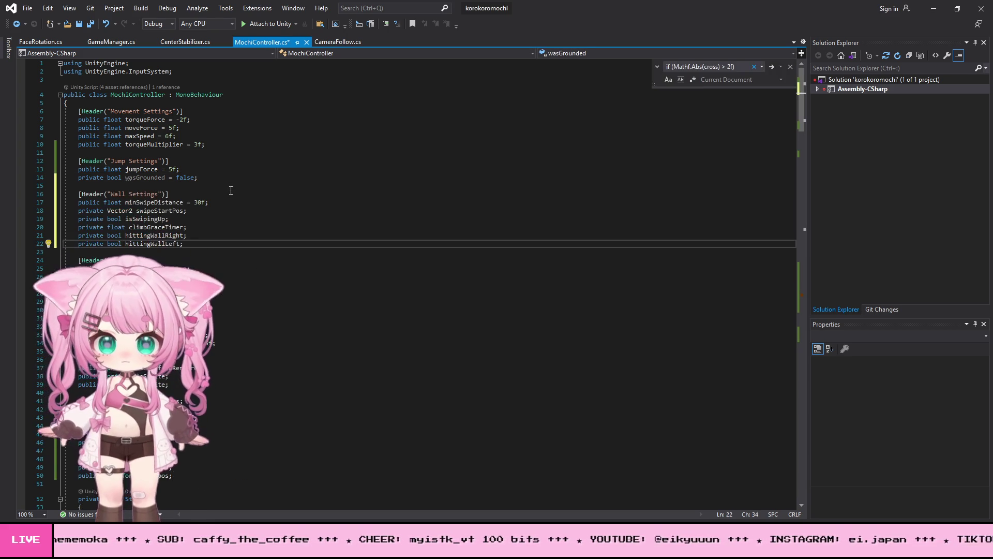
pyautogui.click(126, 178)
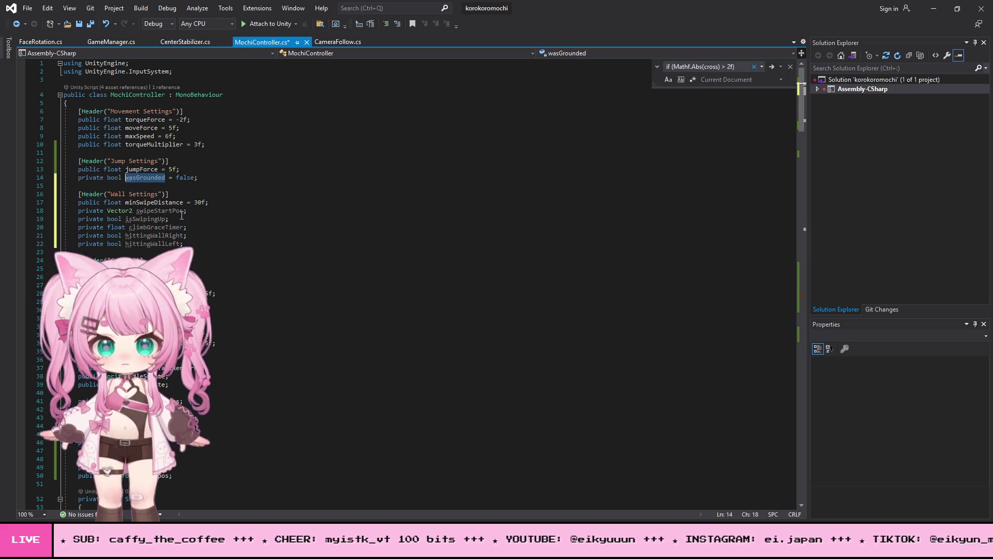
pyautogui.hotkey('ctrl', 'f')
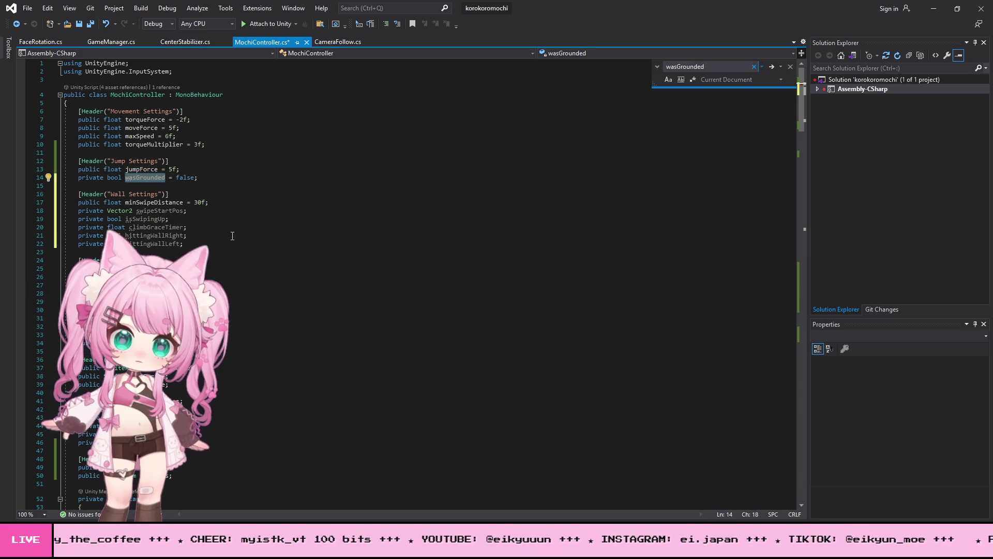
pyautogui.press('Return')
pyautogui.press('Return')
pyautogui.click(45, 176)
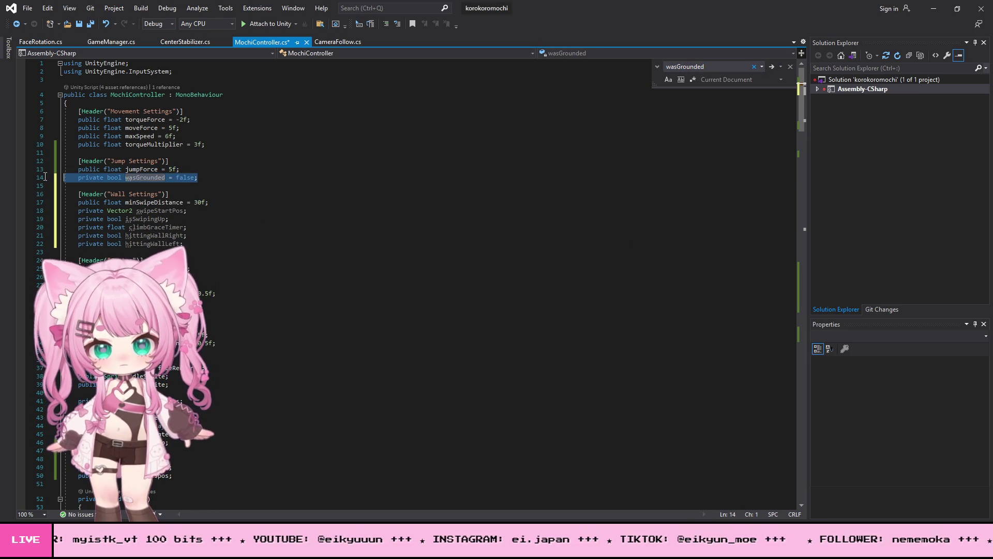
pyautogui.press('BackSpace')
pyautogui.press('BackSpace')
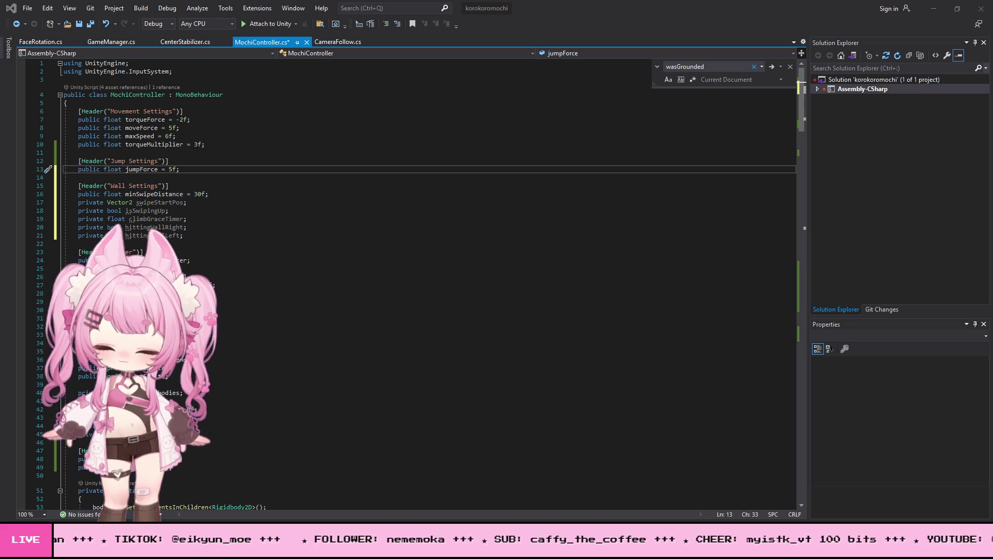
# - Select the entire MochiController script and switch windows
pyautogui.click(454, 295)
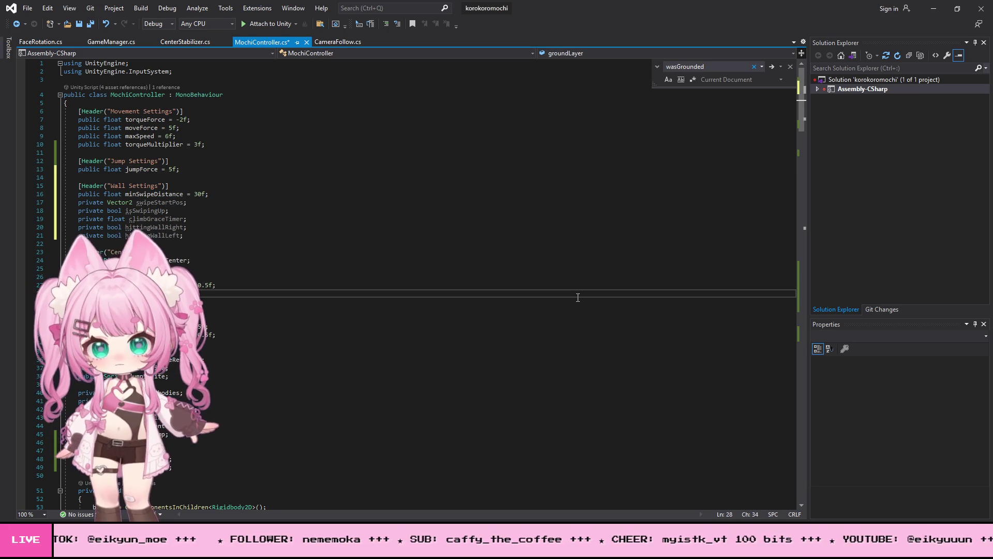
pyautogui.hotkey('ctrl', 'a')
pyautogui.hotkey('alt', 'Tab')
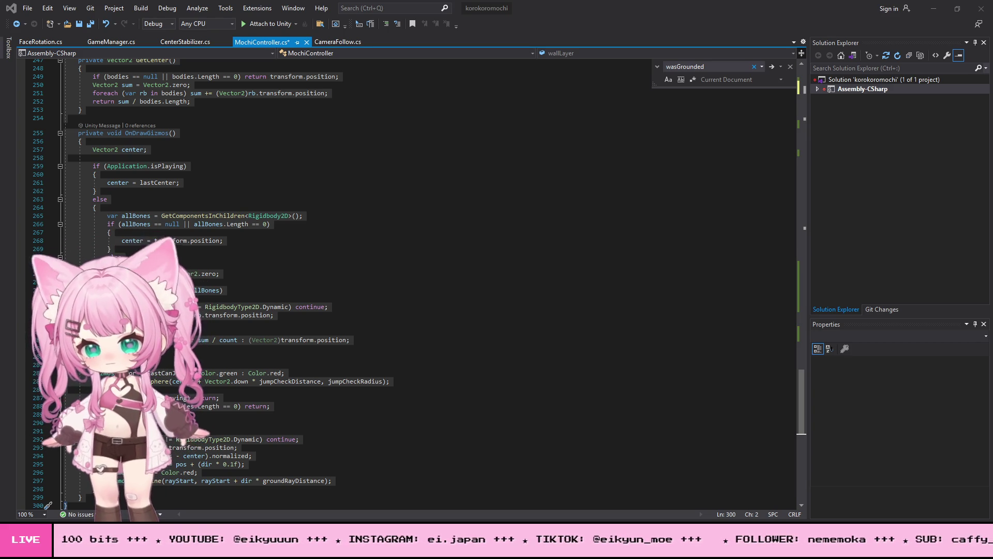
# - Collapse the Update and FixedUpdate methods and add blank lines above IgnoreCollisions
pyautogui.click(234, 147)
pyautogui.scroll(20, 235, 146)
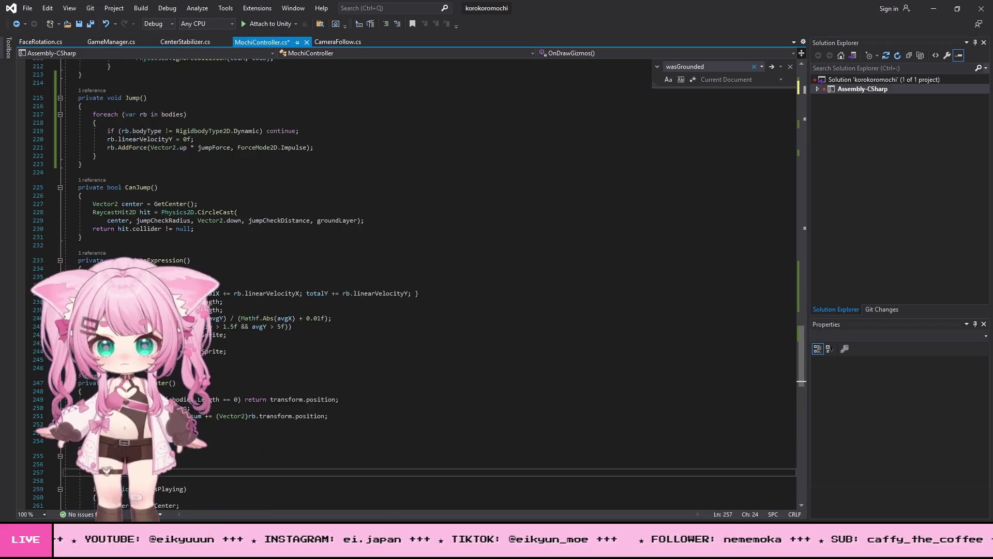
pyautogui.scroll(20, 175, 251)
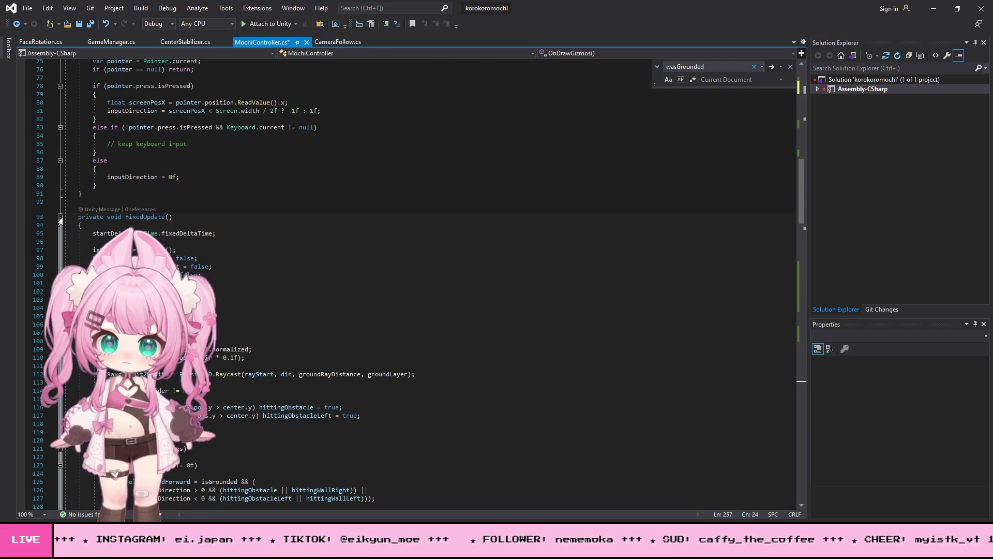
pyautogui.click(60, 216)
pyautogui.scroll(8, 104, 217)
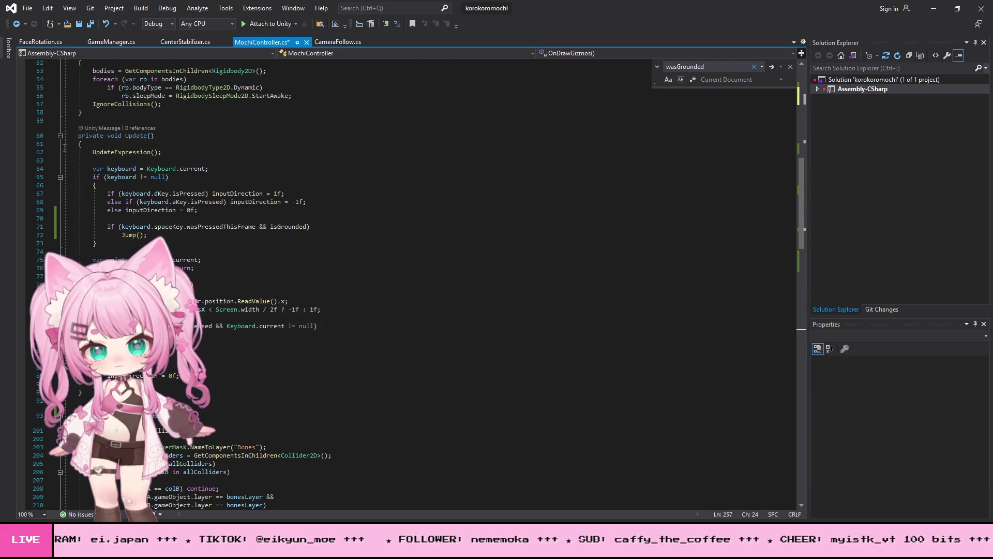
pyautogui.click(60, 136)
pyautogui.click(79, 174)
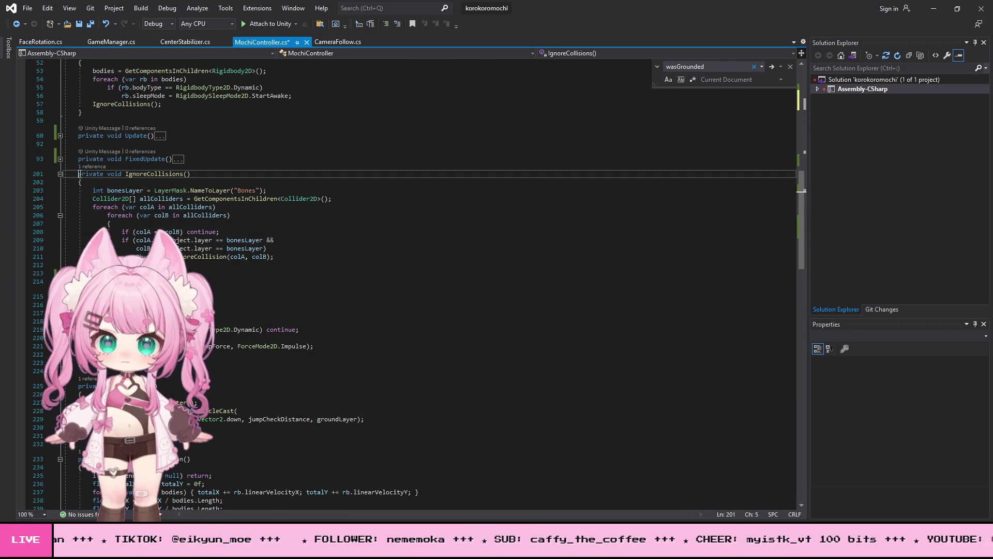
pyautogui.press('Return')
pyautogui.press('Return')
# - Replace the old Update and FixedUpdate methods with the pasted wall-climbing versions
pyautogui.moveTo(78, 167); pyautogui.dragTo(78, 136)
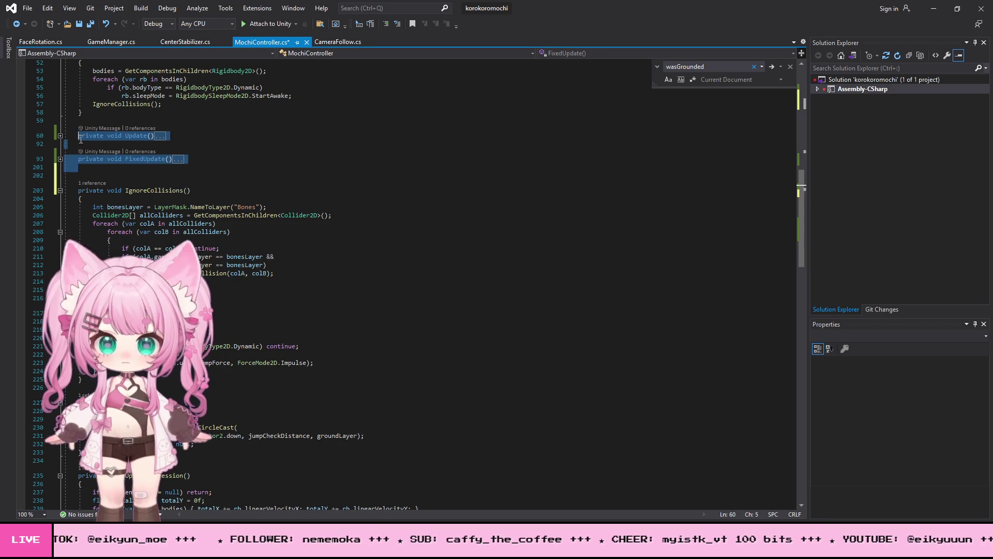
pyautogui.hotkey('ctrl', 'x')
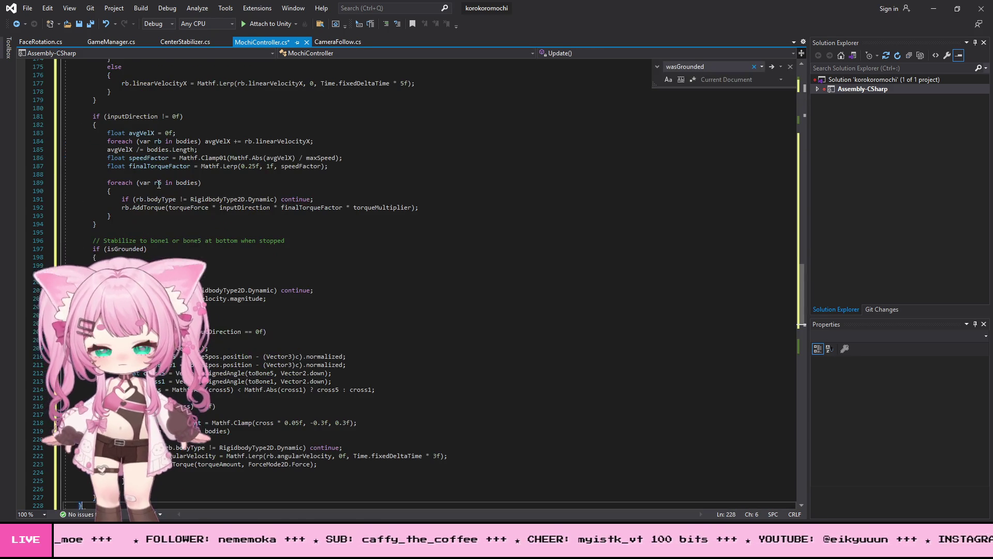
pyautogui.hotkey('ctrl', 'v')
pyautogui.click(27, 8)
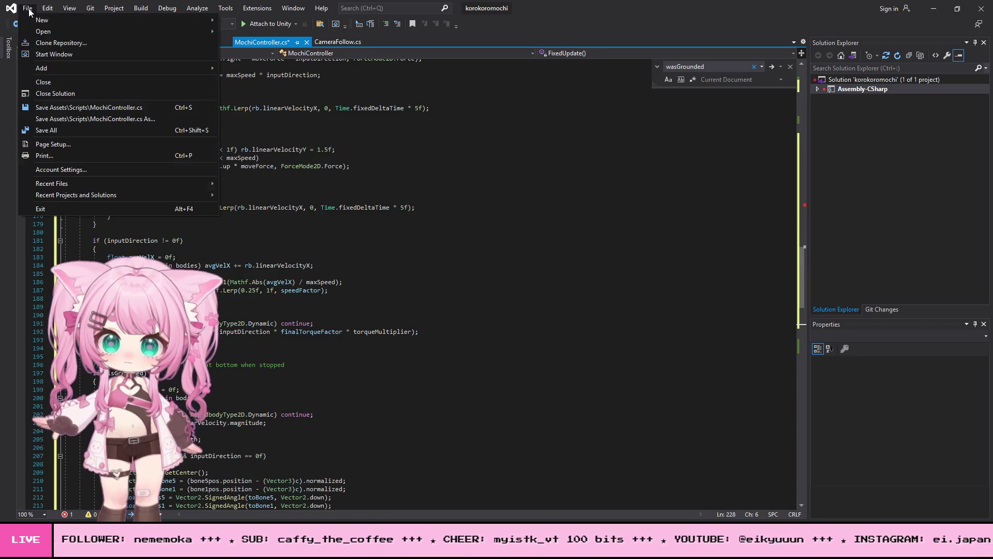
# - Save all files and inspect the resulting wallRayDistance compile error from Unity's console
pyautogui.click(47, 132)
pyautogui.click(934, 9)
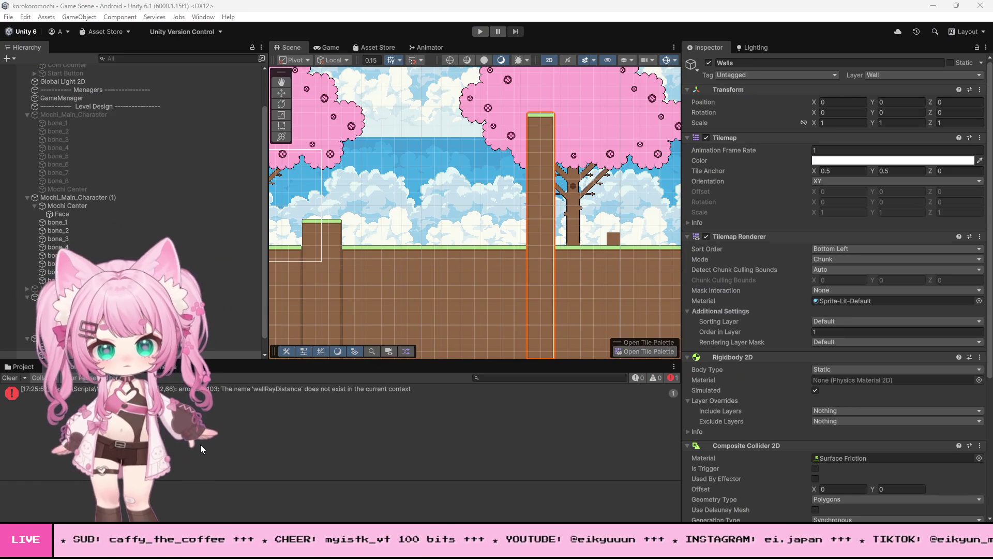
pyautogui.doubleClick(308, 393)
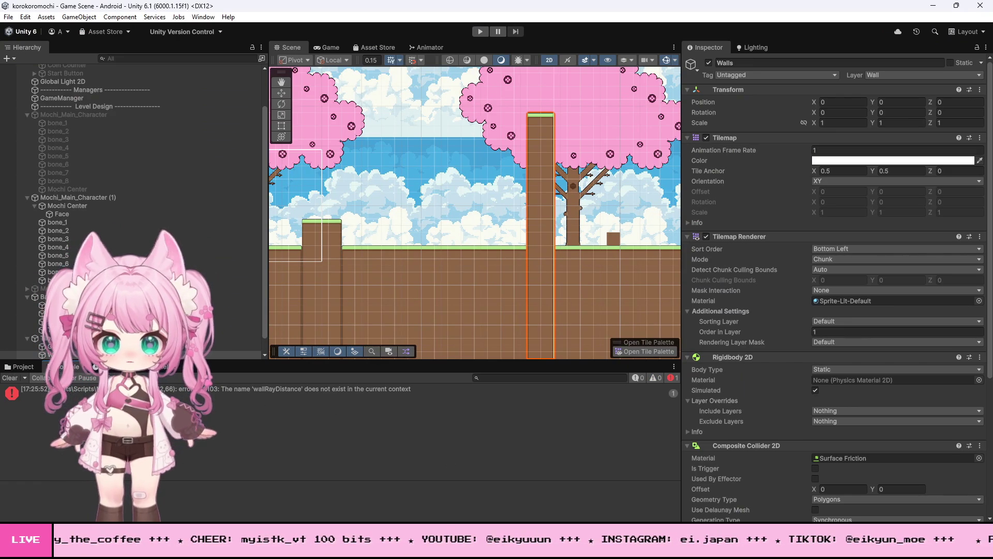
pyautogui.scroll(-1, 447, 321)
pyautogui.scroll(18, 447, 321)
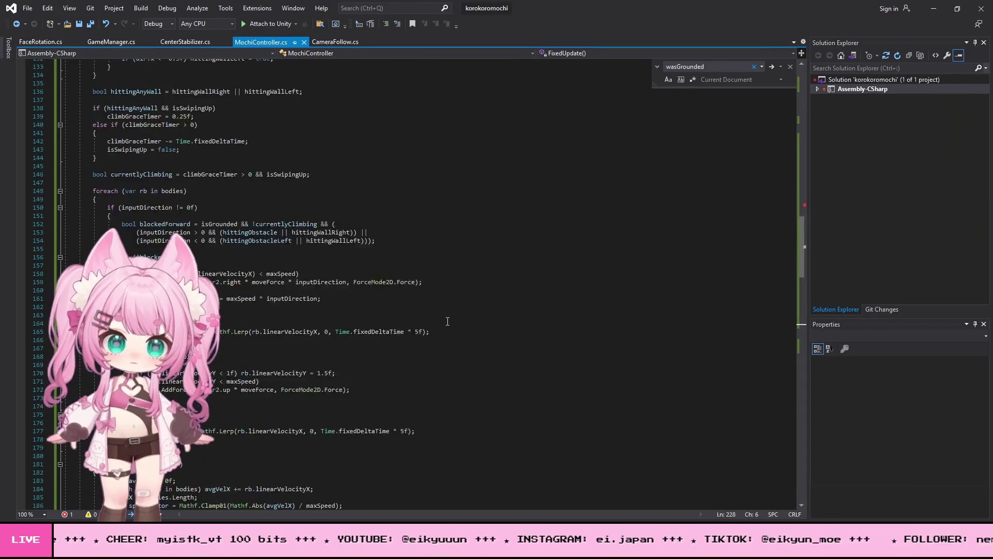
pyautogui.moveTo(316, 202)
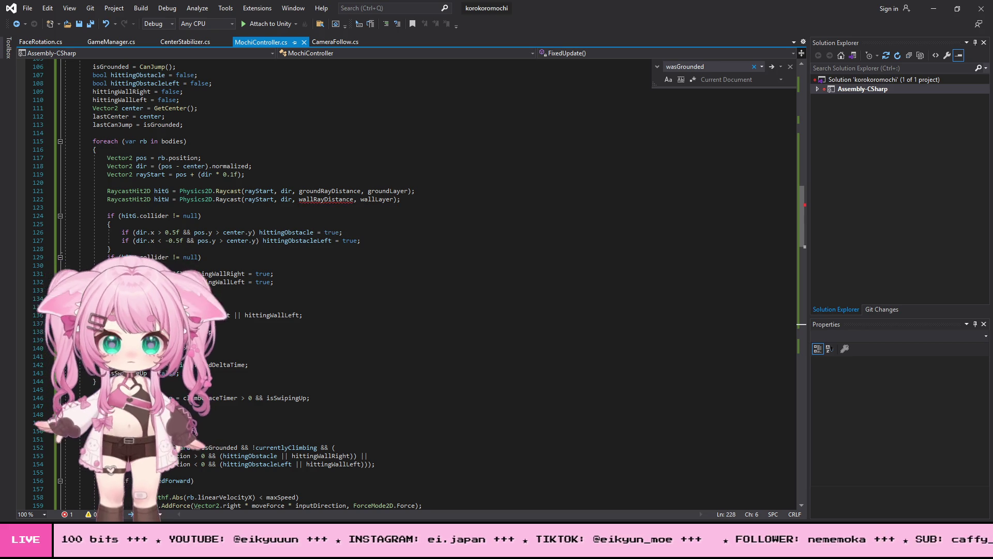
pyautogui.hotkey('alt', 'Tab')
# - Copy the full CS0103 'wallRayDistance does not exist' error message from the console
pyautogui.click(306, 392)
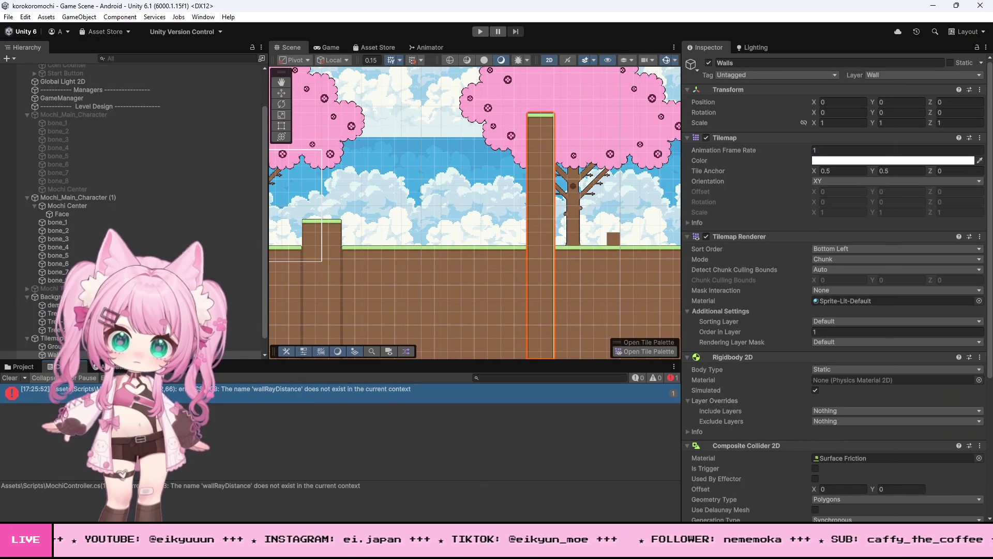
pyautogui.tripleClick(347, 489)
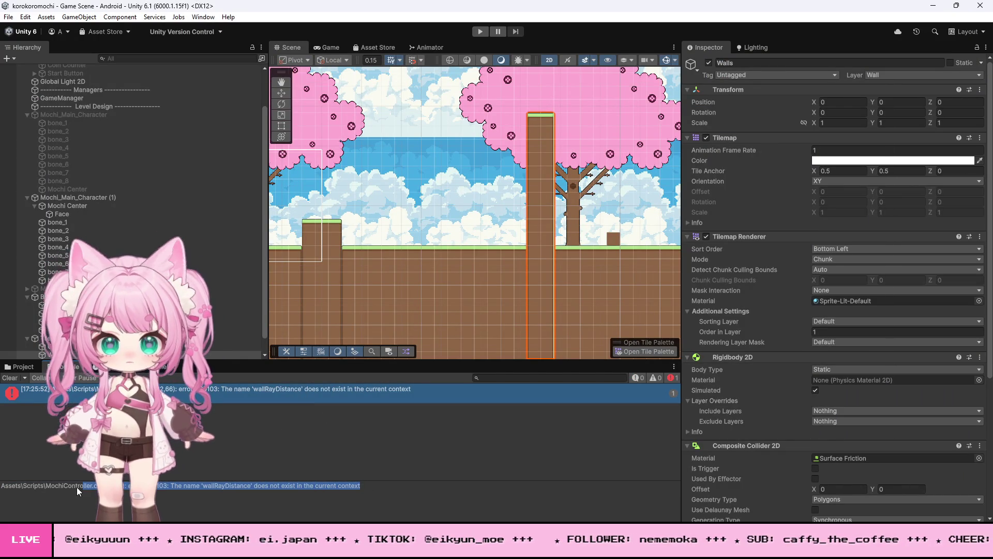
pyautogui.rightClick(58, 495)
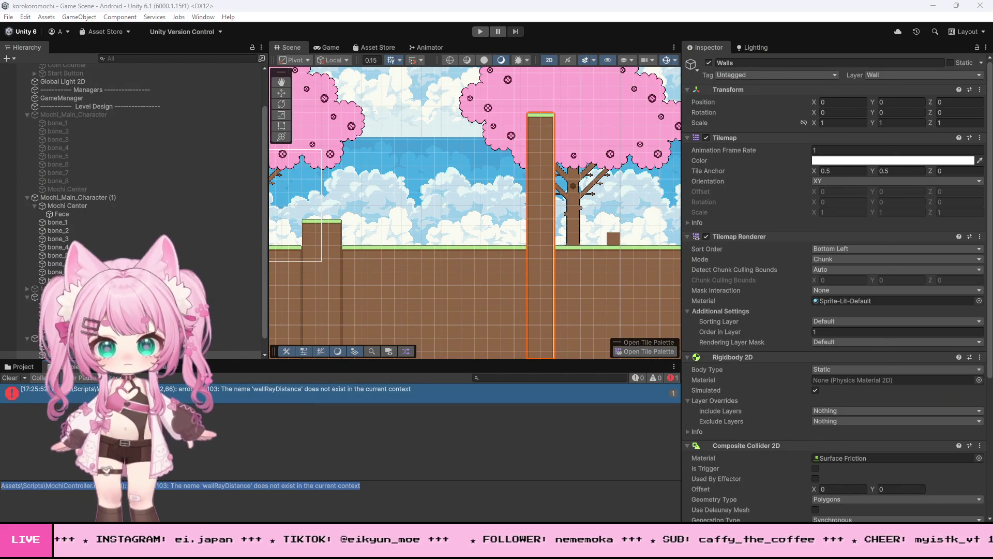
pyautogui.click(57, 494)
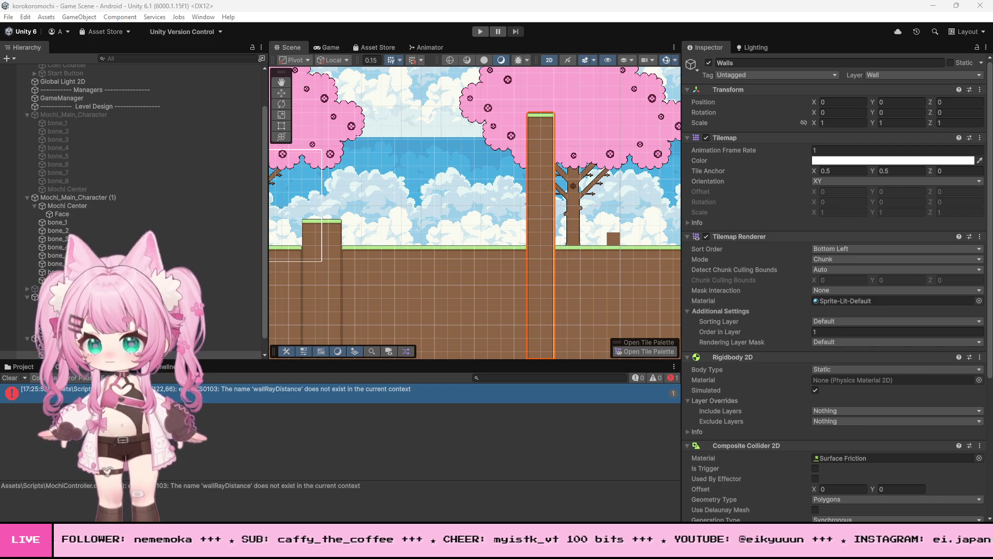
pyautogui.scroll(15, 315, 310)
pyautogui.scroll(8, 315, 309)
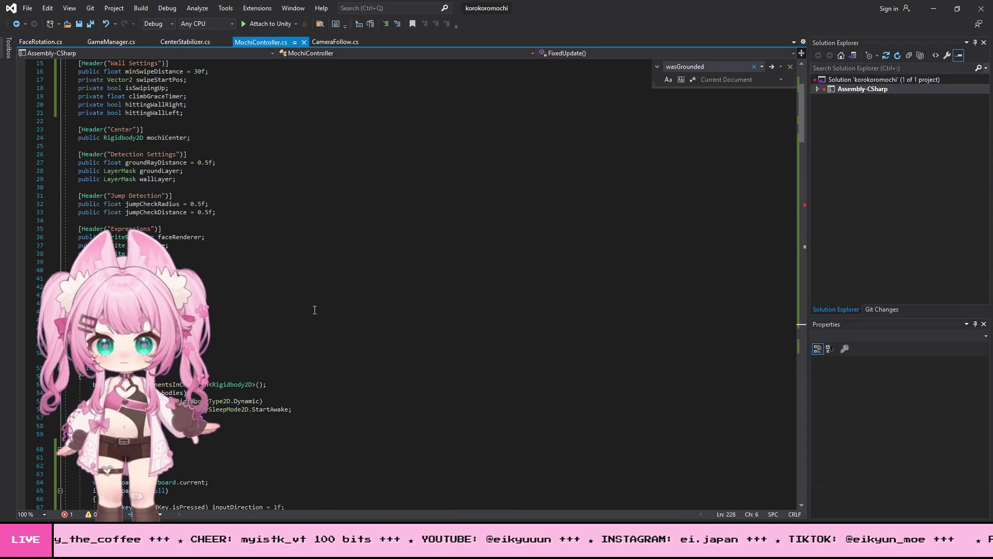
# - Add 'public float wallRayDistance = 0.5f;' below groundRayDistance and Save All
pyautogui.scroll(2, 259, 289)
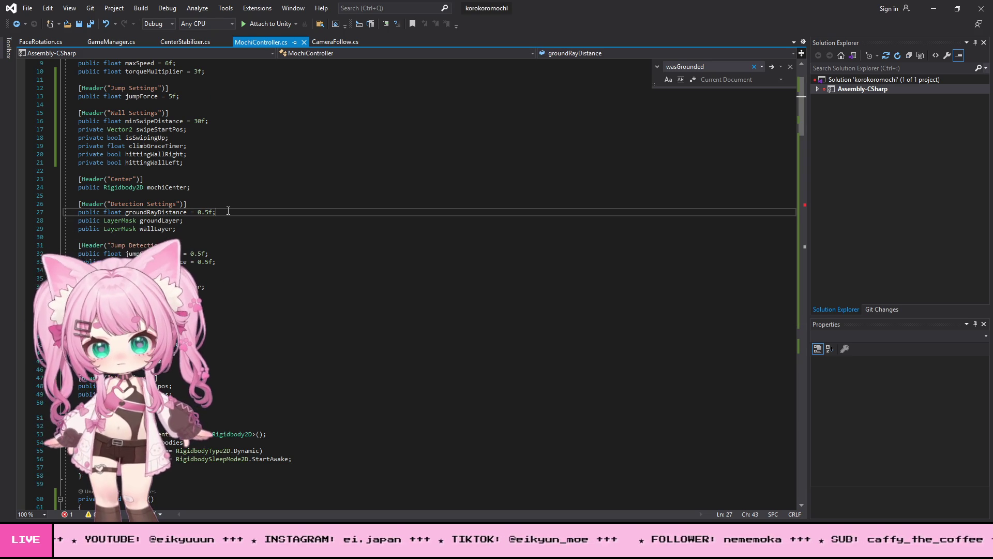
pyautogui.press('Return')
pyautogui.press('Tab')
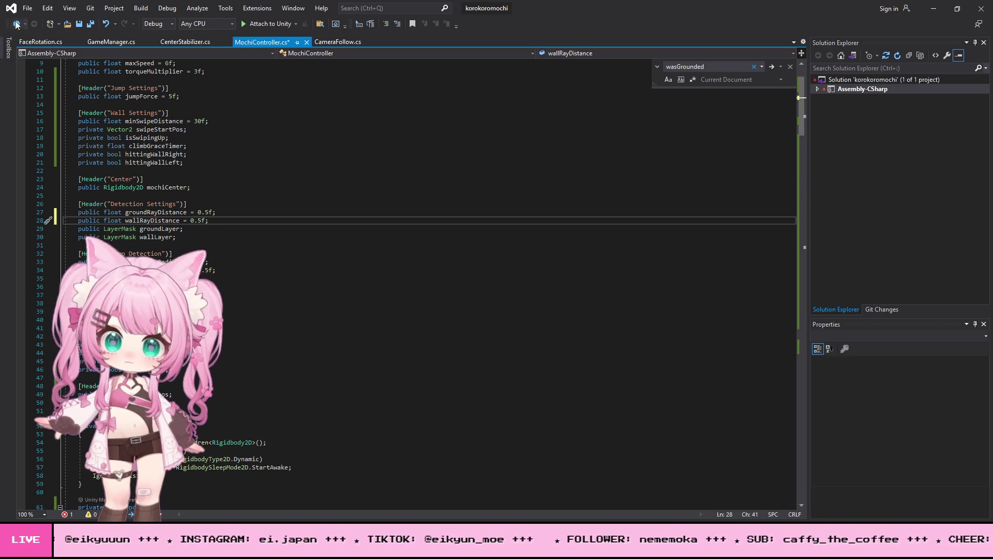
pyautogui.click(27, 9)
pyautogui.click(55, 132)
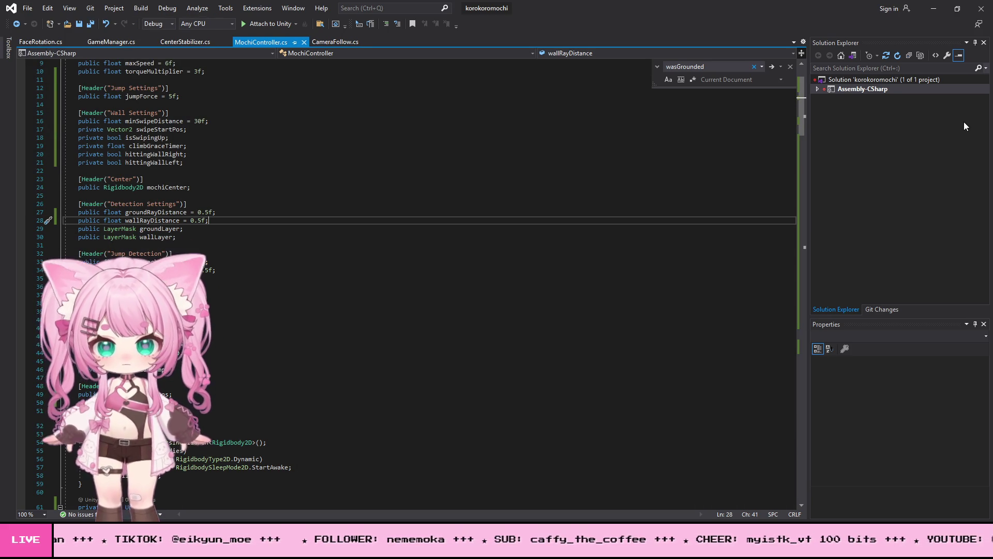
pyautogui.click(934, 9)
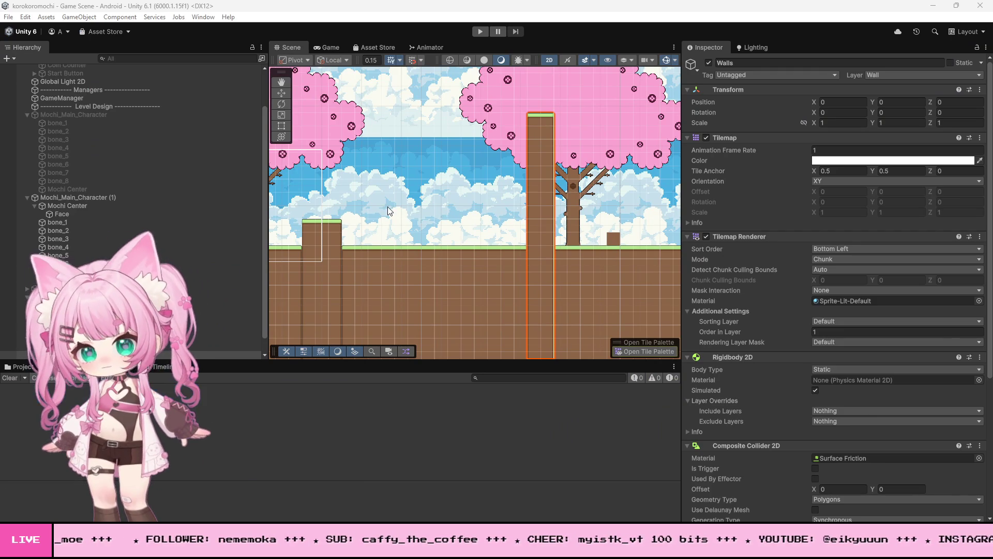
# - Check Mochi_Main_Character (1)'s Mochi Controller shows Wall Ray Distance 0.5, then start a play test
pyautogui.scroll(-5, 507, 231)
pyautogui.scroll(5, 408, 262)
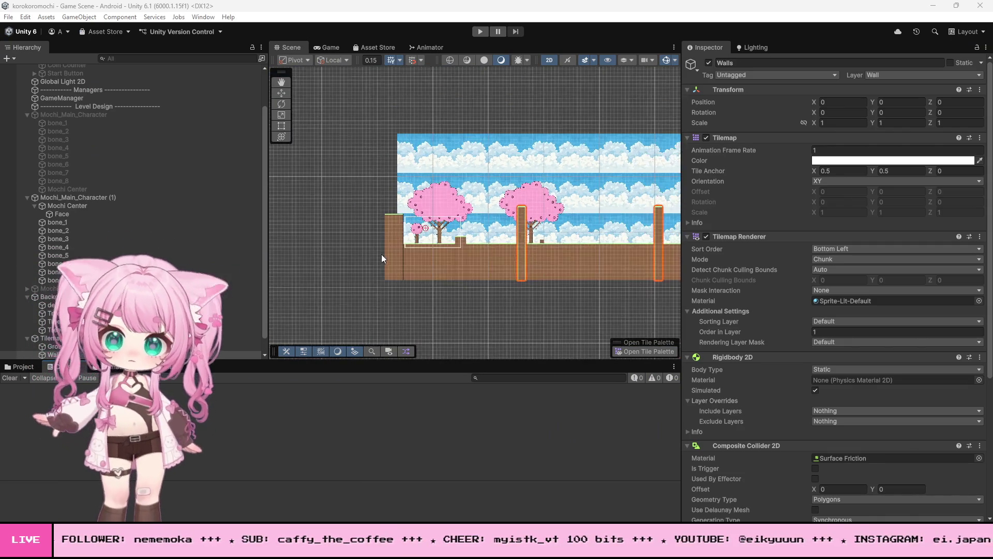
pyautogui.scroll(5, 437, 229)
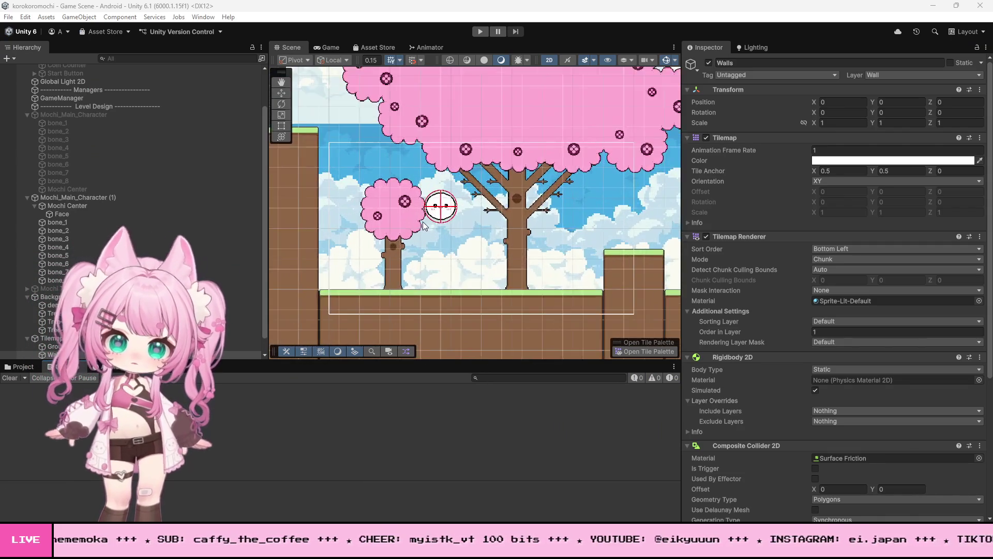
pyautogui.scroll(-3, 768, 321)
pyautogui.scroll(3, 765, 308)
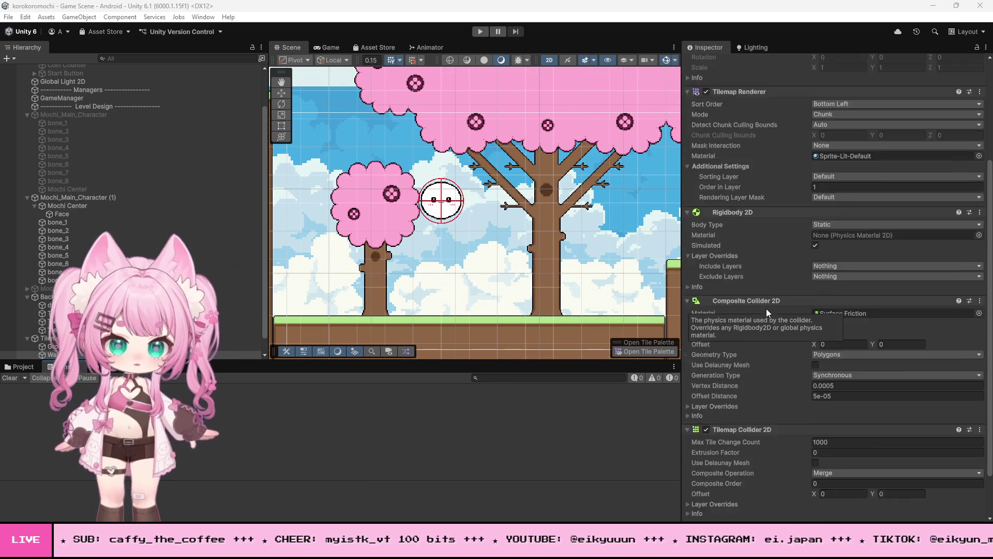
pyautogui.click(89, 199)
pyautogui.scroll(-5, 719, 326)
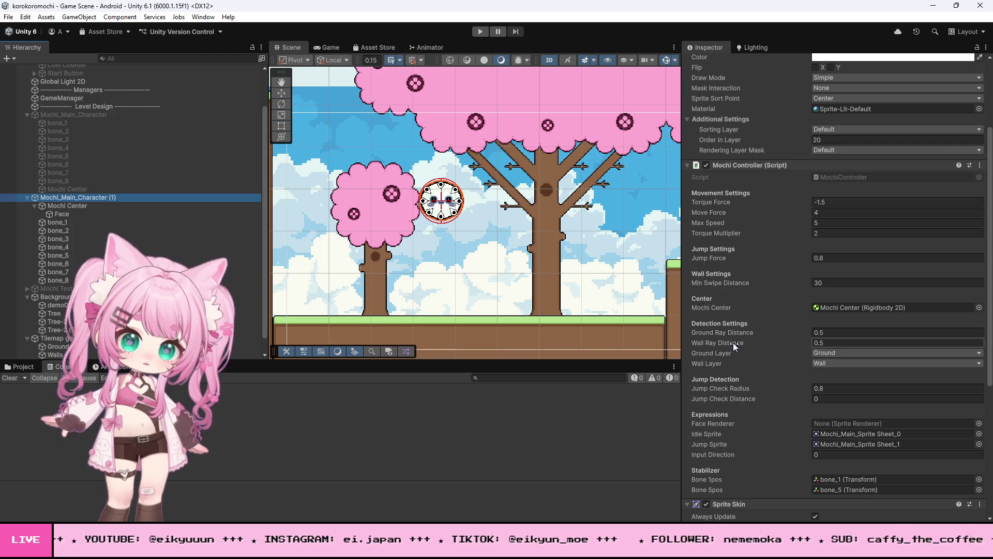
pyautogui.click(480, 32)
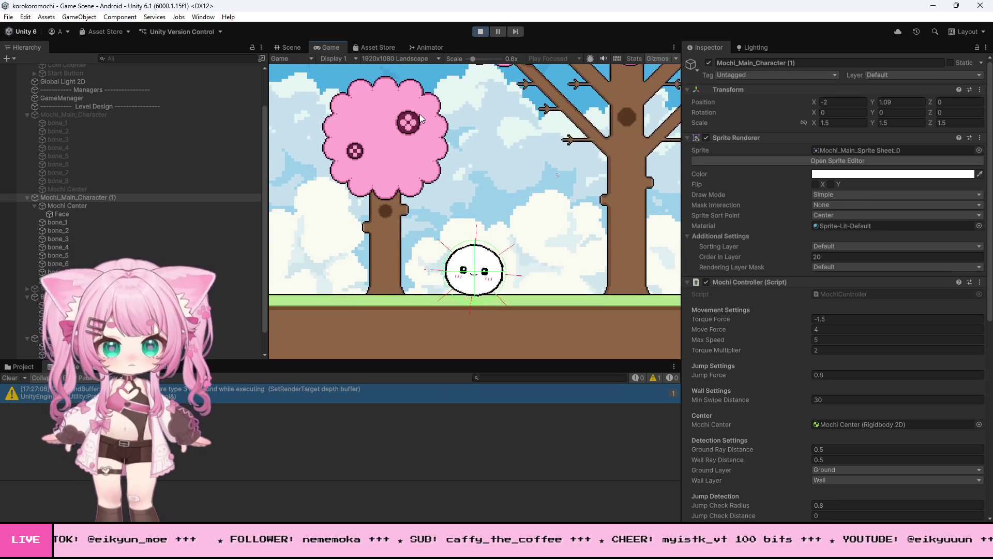
pyautogui.press('Right')
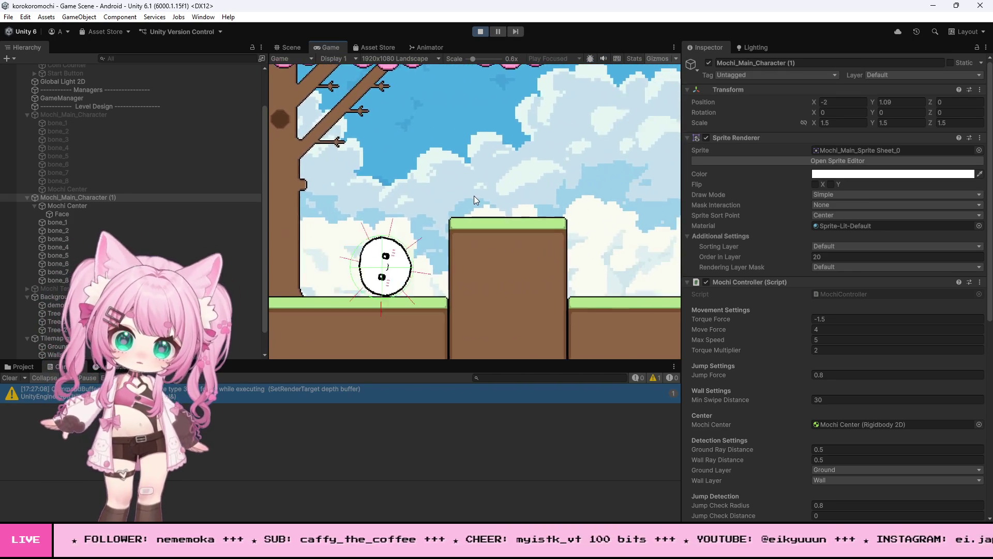
pyautogui.press('space')
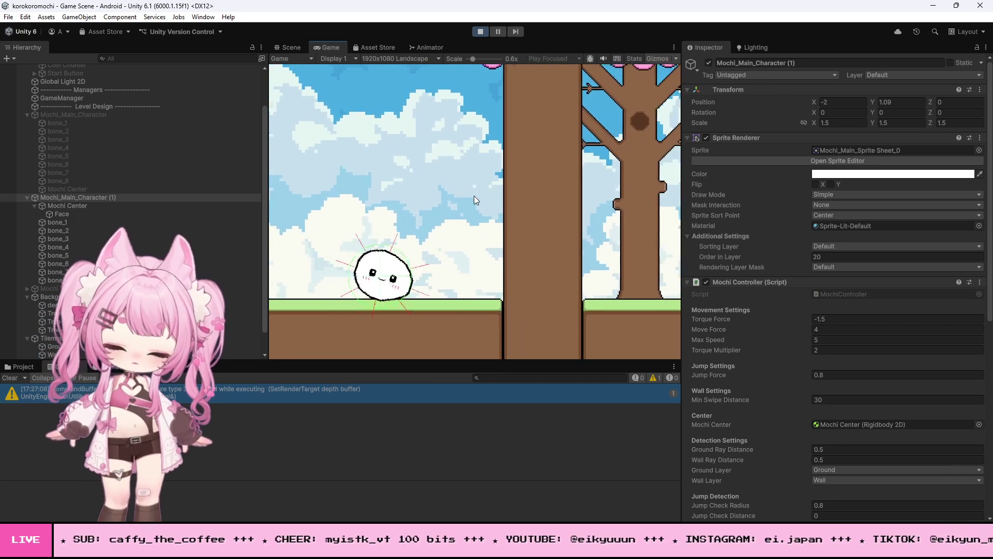
pyautogui.press('space')
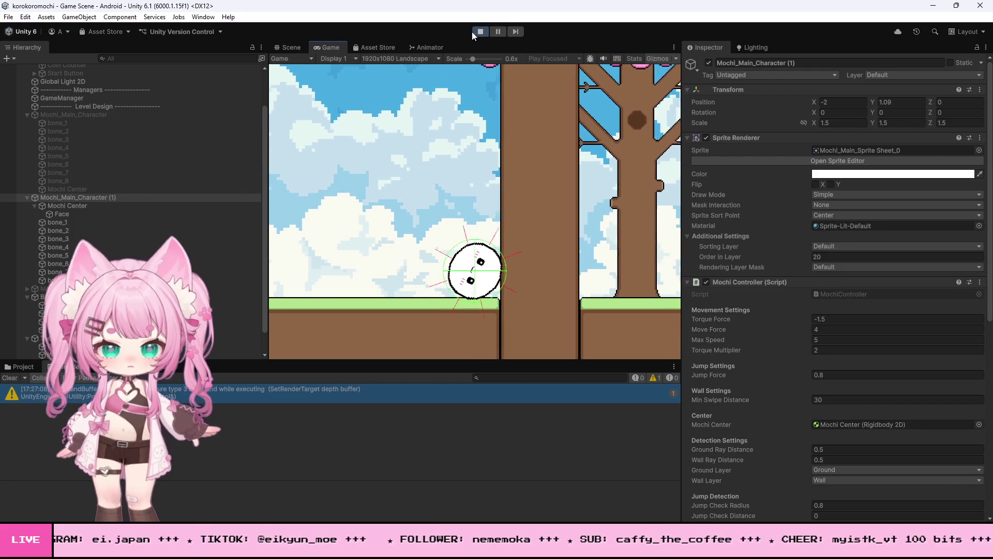
pyautogui.click(480, 31)
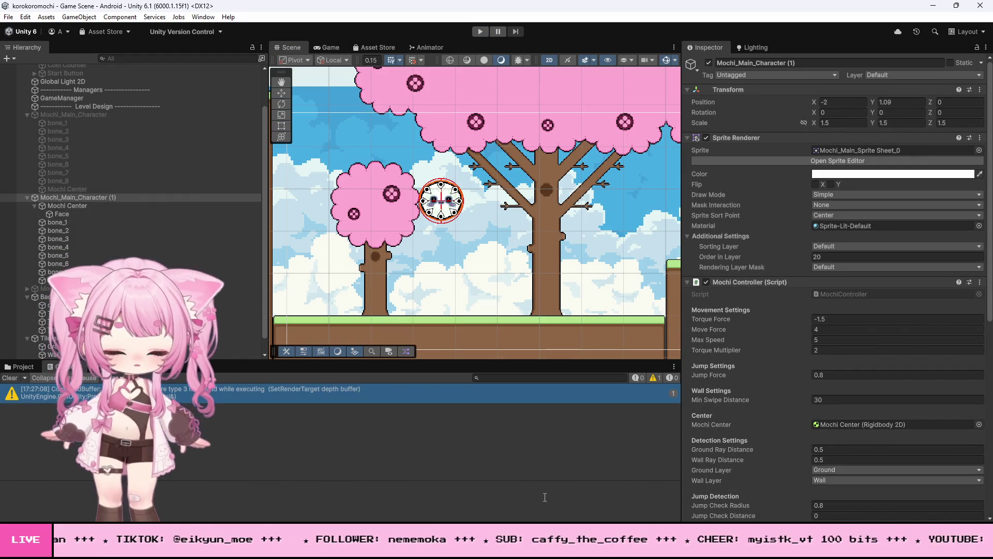
# - Assign Face as the Mochi Controller's Face Renderer, then play-test a platform jump and stop
pyautogui.scroll(-5, 756, 337)
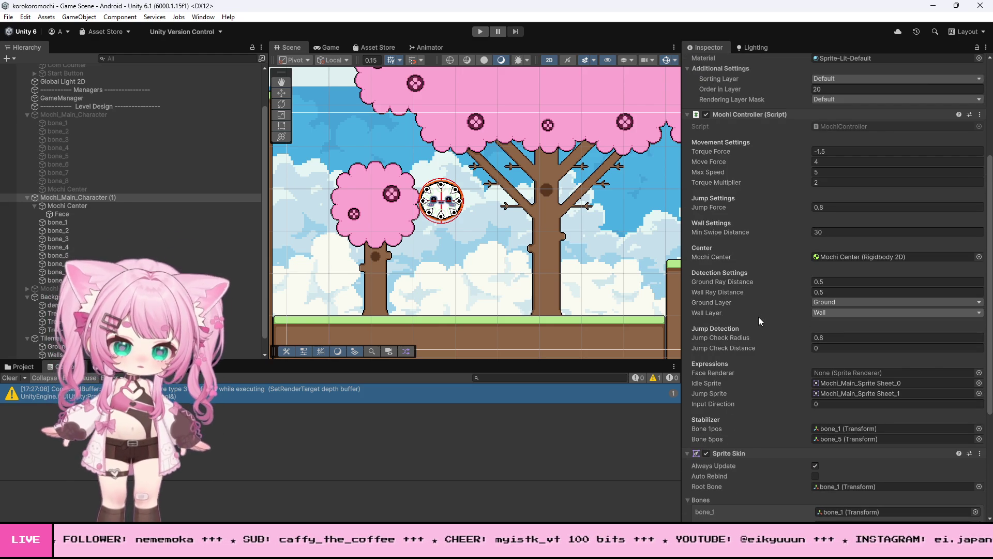
pyautogui.moveTo(63, 218); pyautogui.dragTo(829, 367)
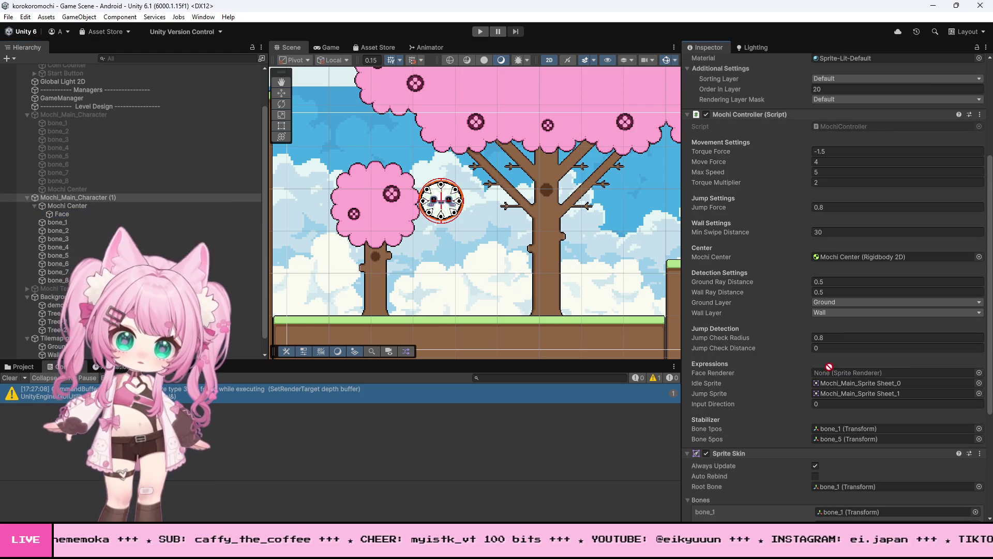
pyautogui.click(481, 31)
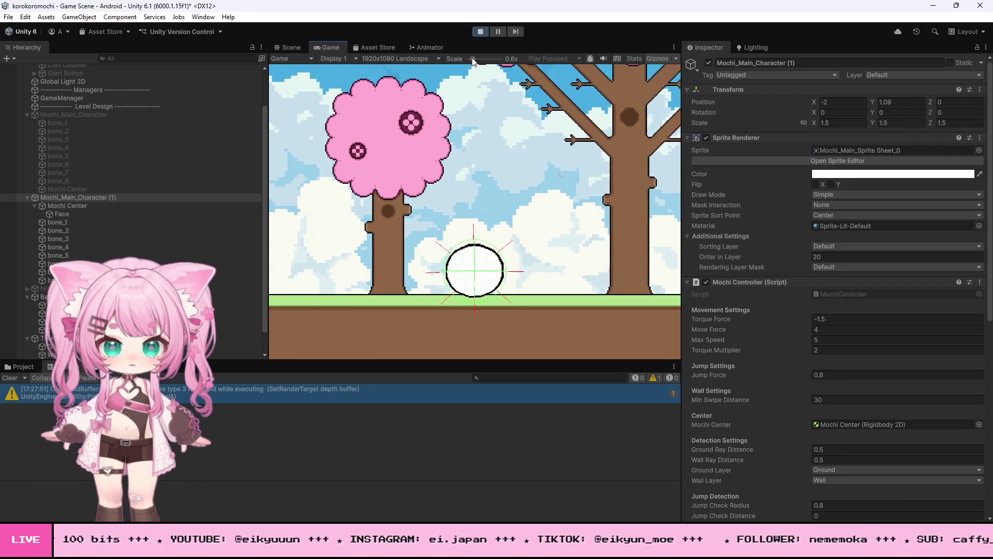
pyautogui.scroll(-3, 464, 66)
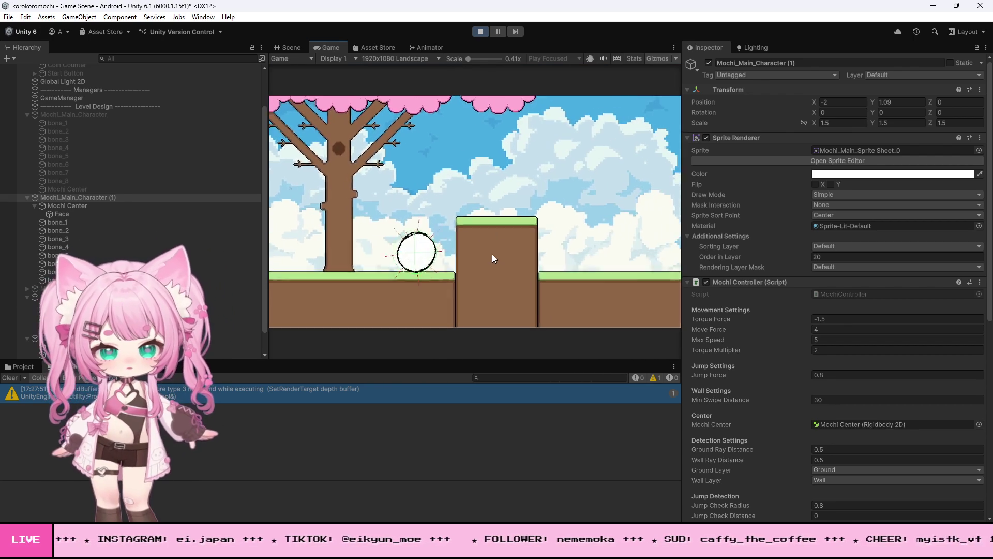
pyautogui.click(492, 256)
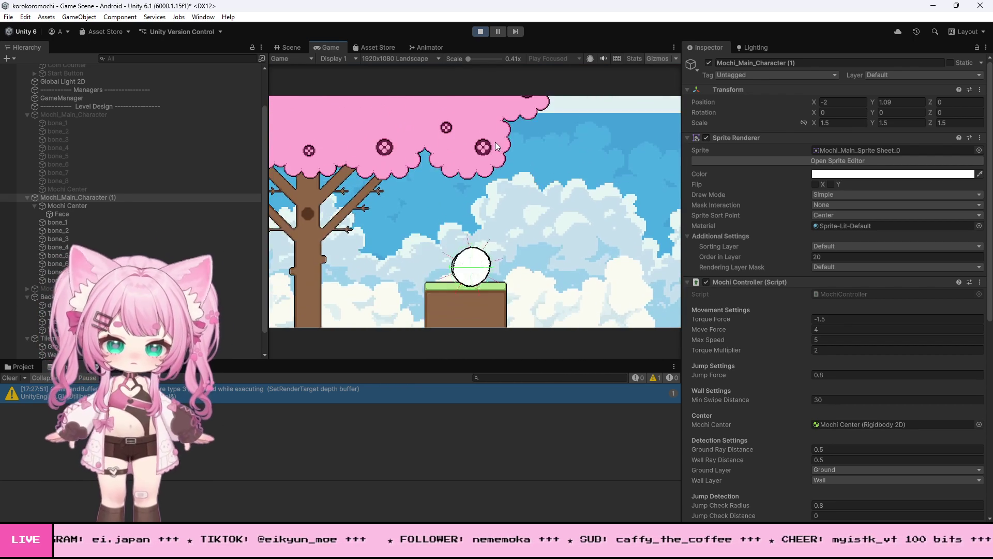
pyautogui.click(482, 32)
pyautogui.scroll(-5, 762, 303)
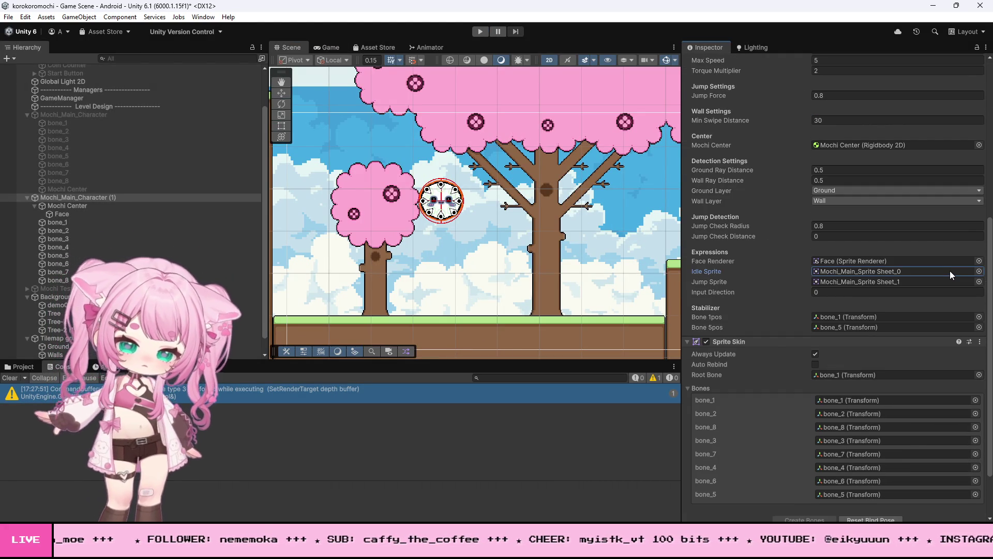
# - Clear both sprite slots and assign Mochi_Normal as the Idle Sprite
pyautogui.press('Delete')
pyautogui.click(915, 281)
pyautogui.press('Delete')
pyautogui.click(979, 273)
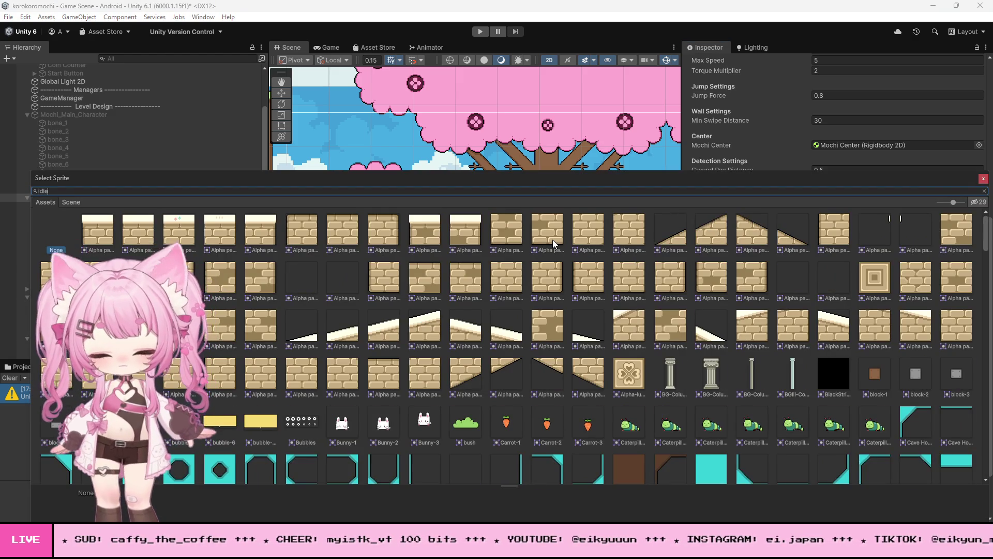
pyautogui.write('idle')
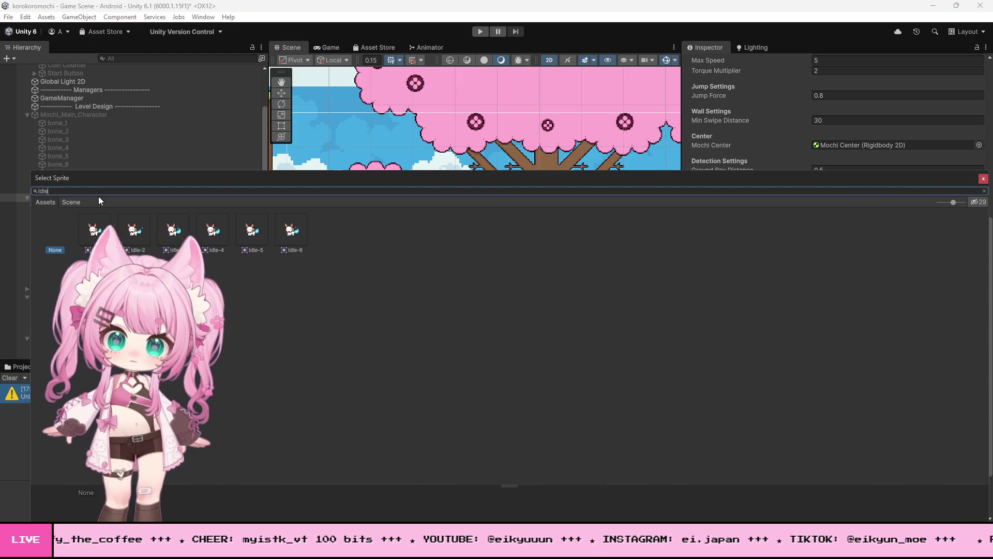
pyautogui.write('normal')
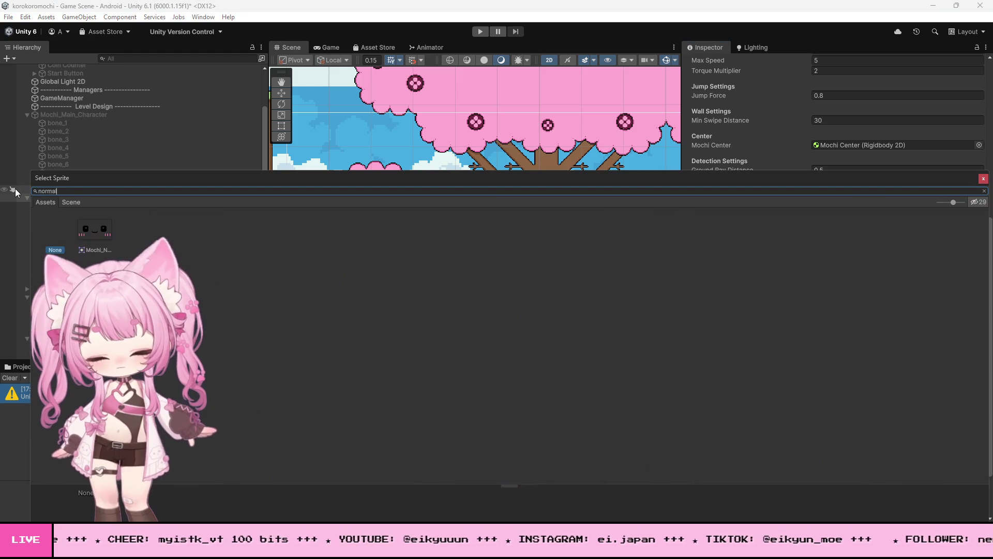
pyautogui.click(95, 229)
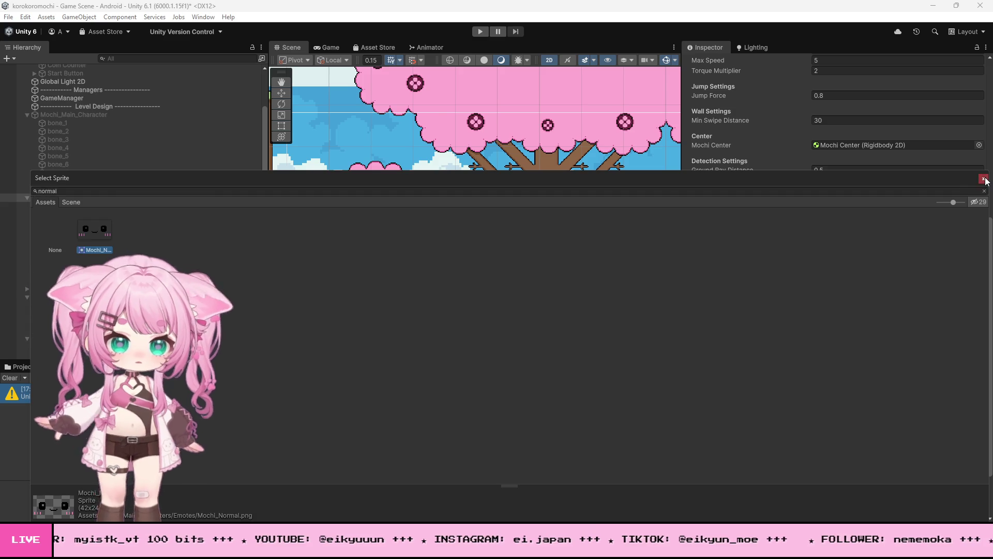
pyautogui.click(983, 178)
# - Assign Mochi_Happy as the Jump Sprite and start a play test
pyautogui.click(979, 282)
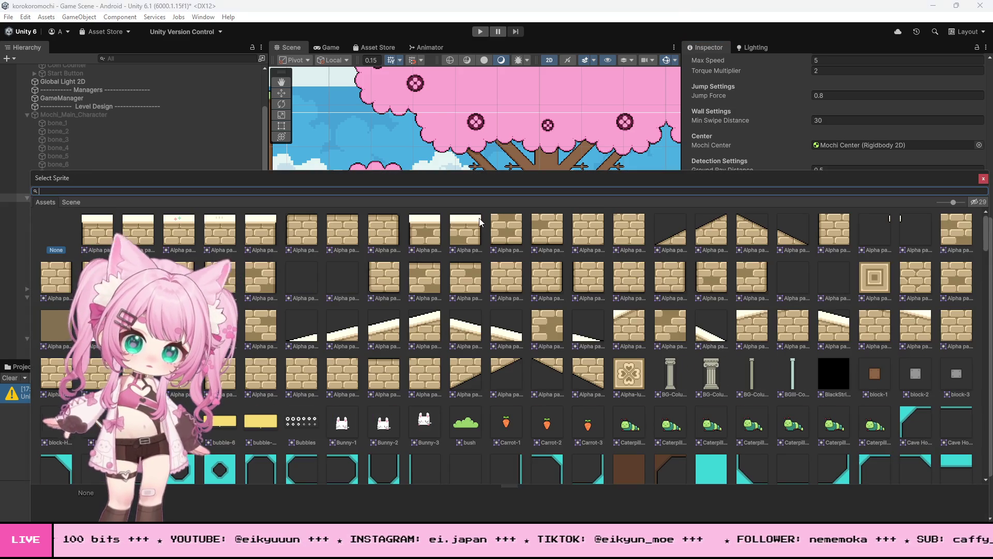
pyautogui.write('happy')
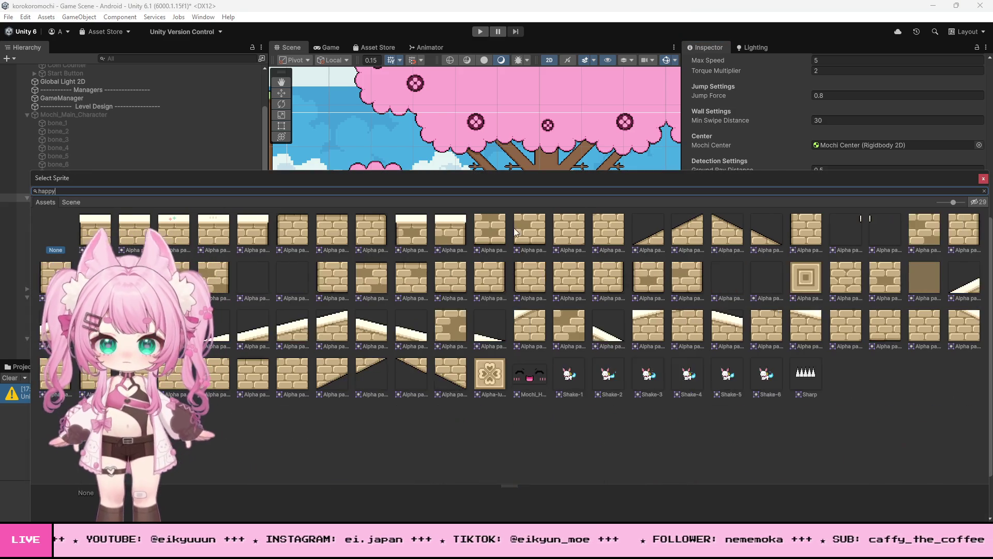
pyautogui.click(95, 229)
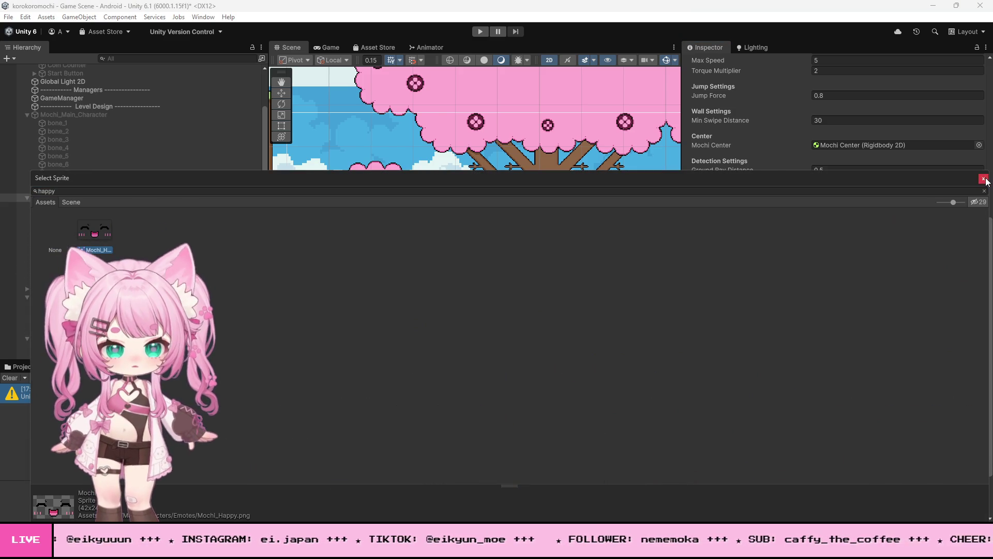
pyautogui.click(983, 178)
pyautogui.click(480, 32)
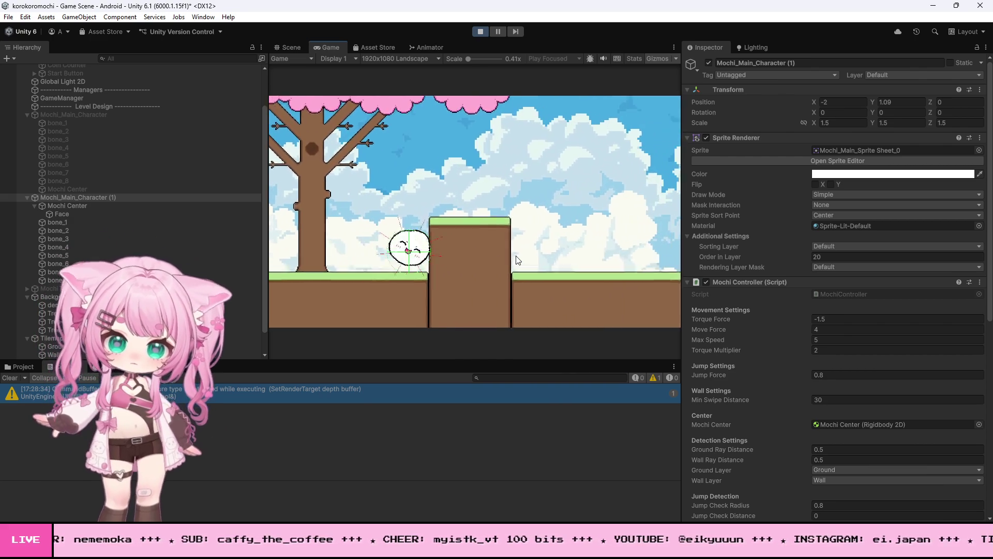
pyautogui.click(517, 258)
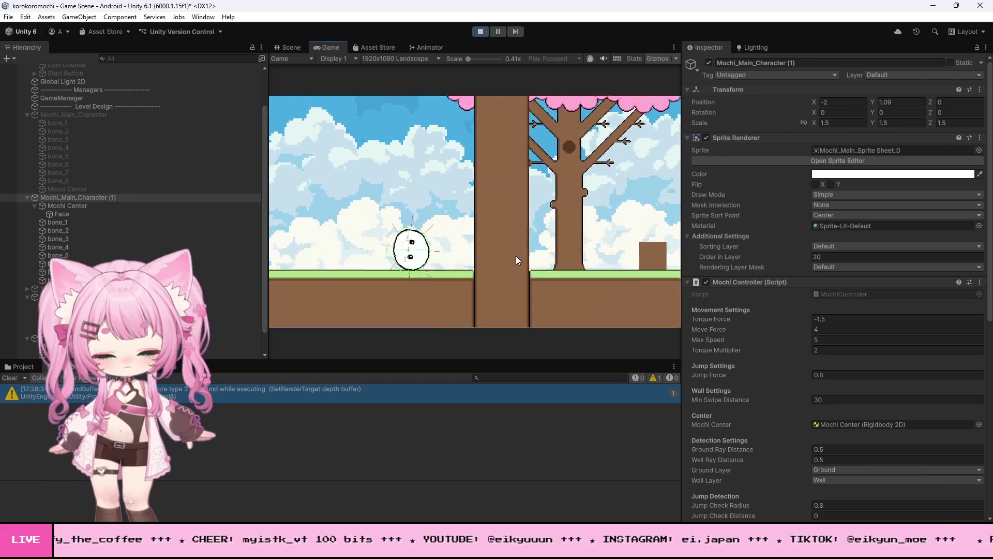
pyautogui.click(517, 256)
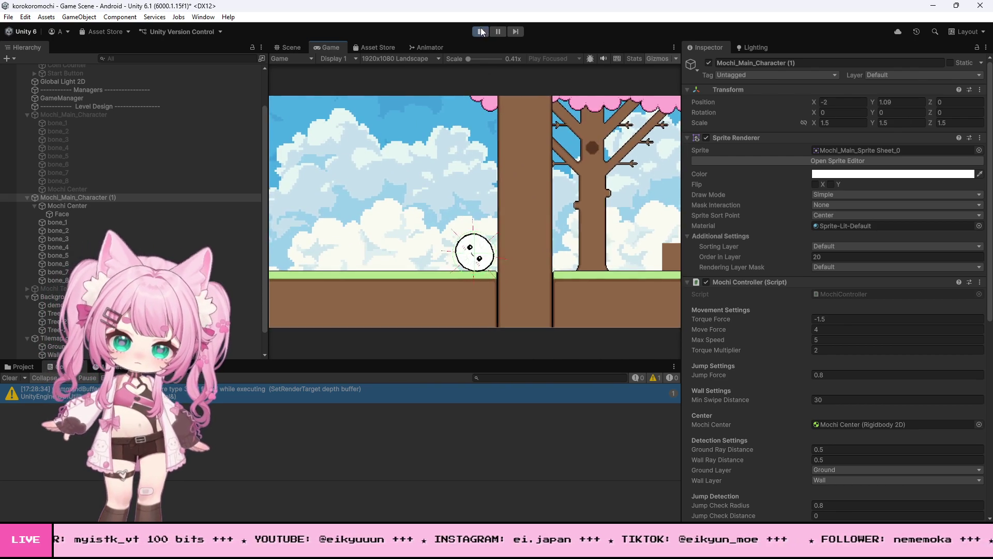
pyautogui.click(480, 32)
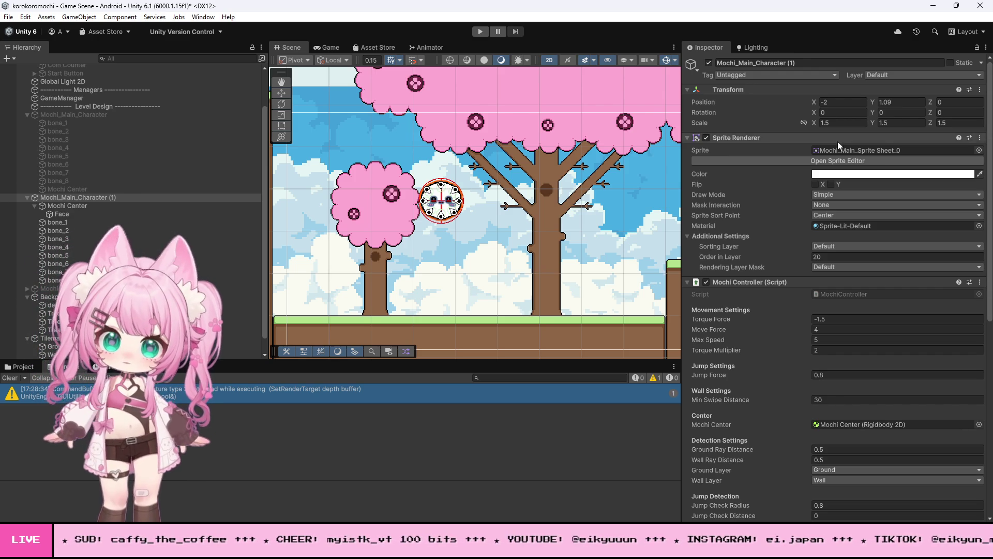
pyautogui.scroll(-8, 772, 243)
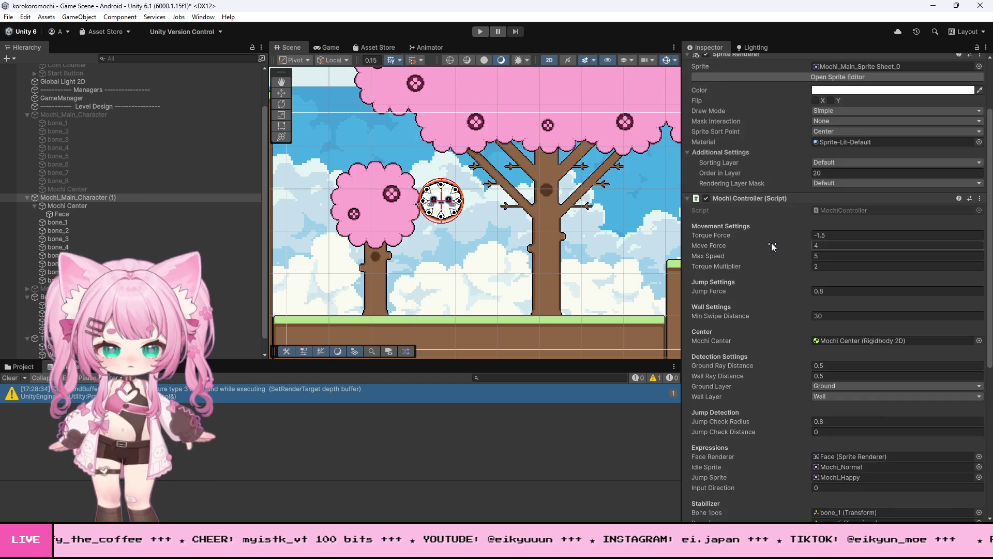
pyautogui.scroll(-5, 772, 243)
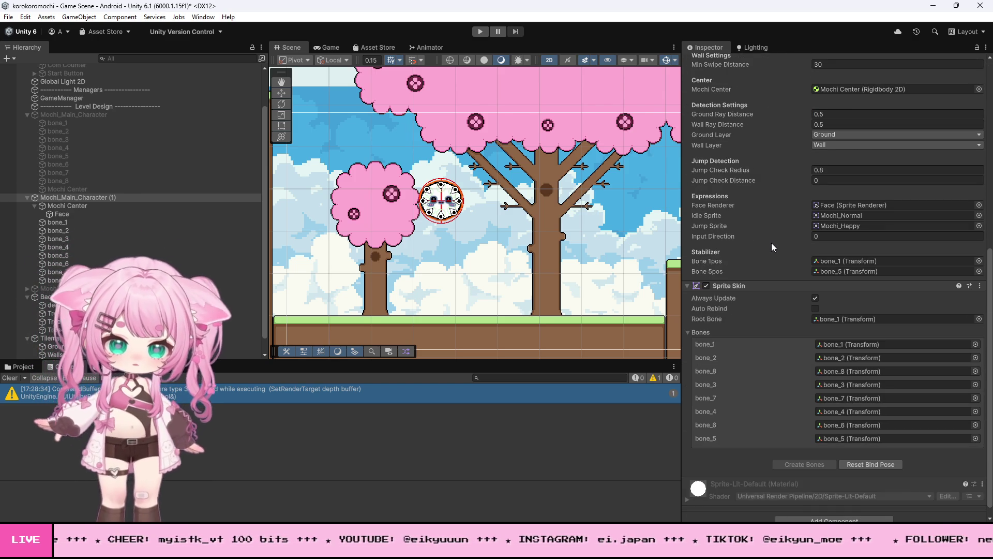
pyautogui.scroll(6, 772, 243)
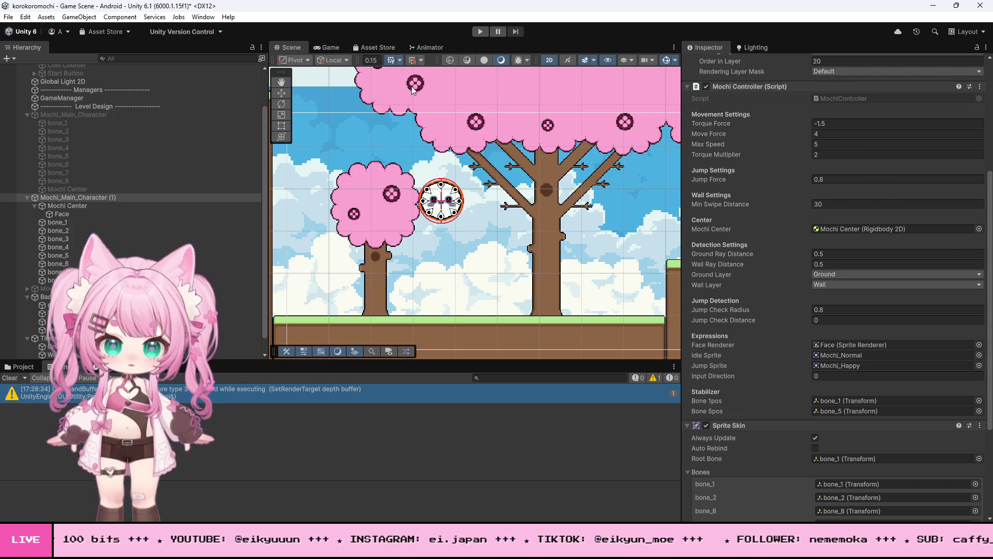
pyautogui.click(480, 31)
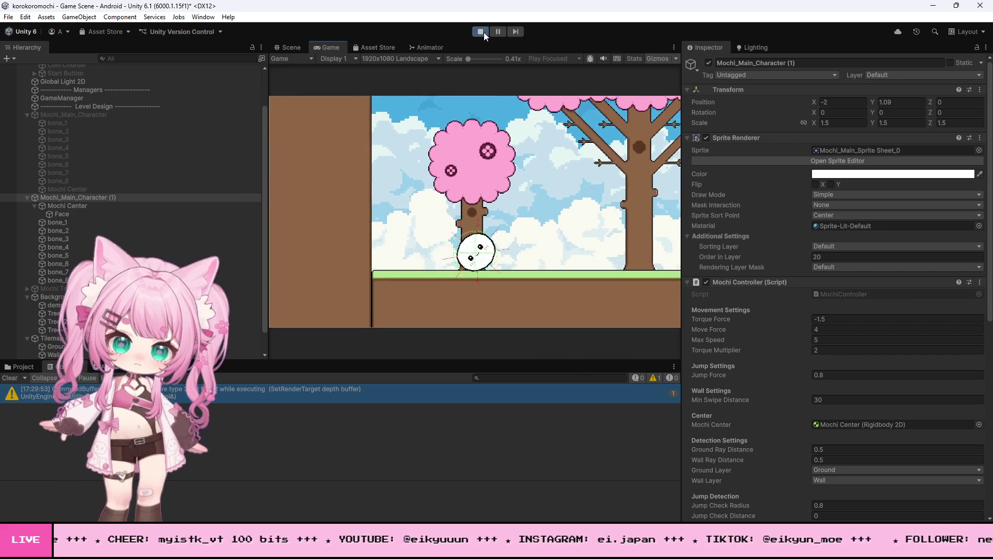
pyautogui.click(479, 32)
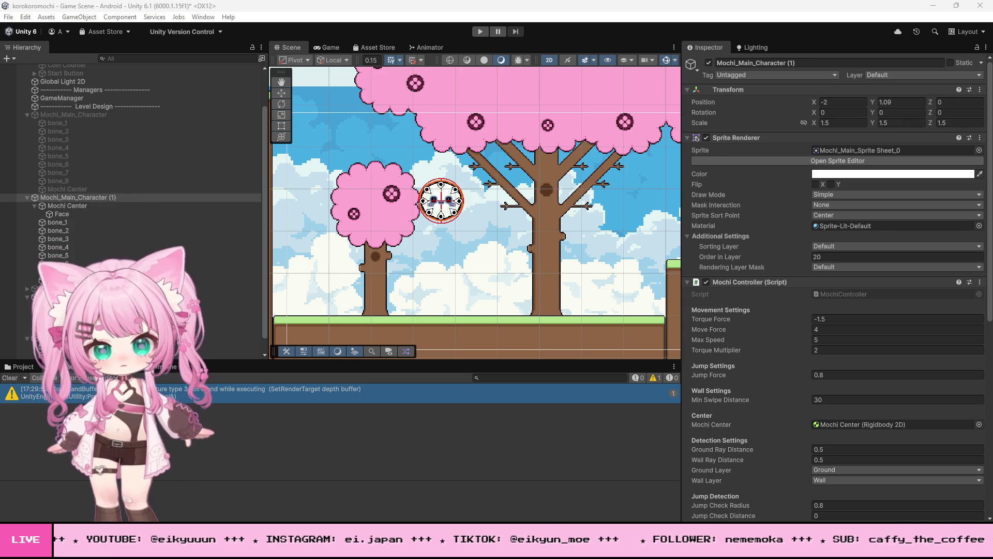
pyautogui.hotkey('alt', 'Tab')
# - Select all the code in MochiController.cs, then switch to another window
pyautogui.hotkey('ctrl', 'a')
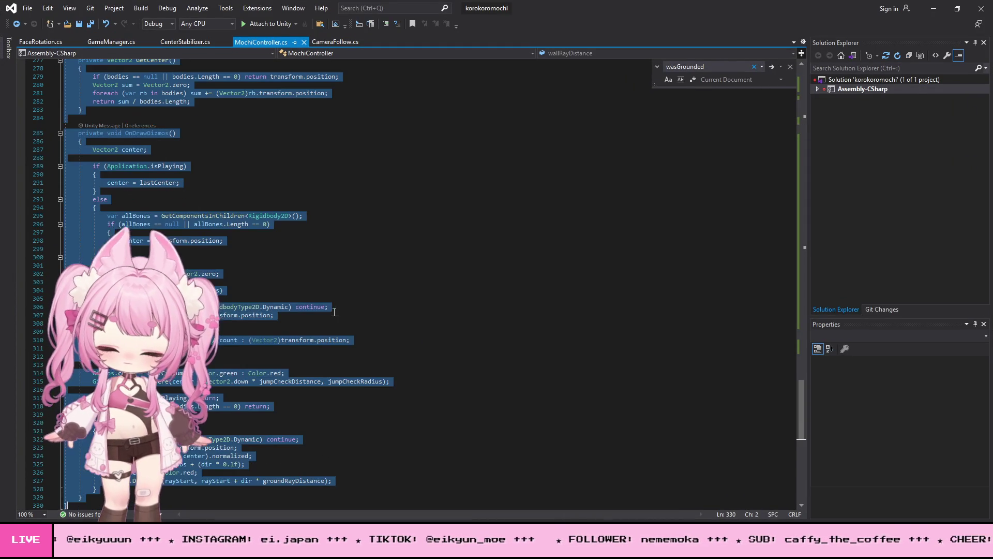
pyautogui.hotkey('alt', 'Tab')
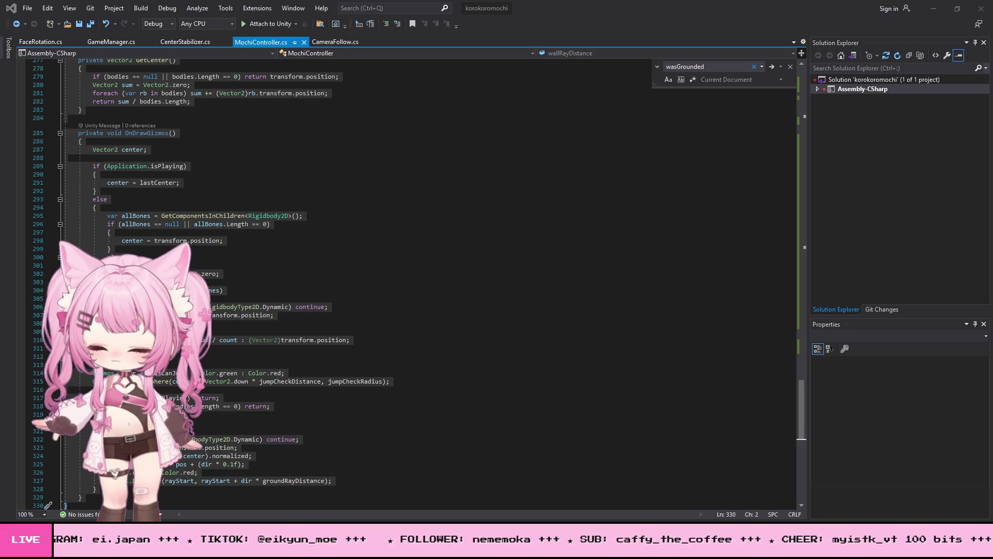
pyautogui.scroll(12, 251, 251)
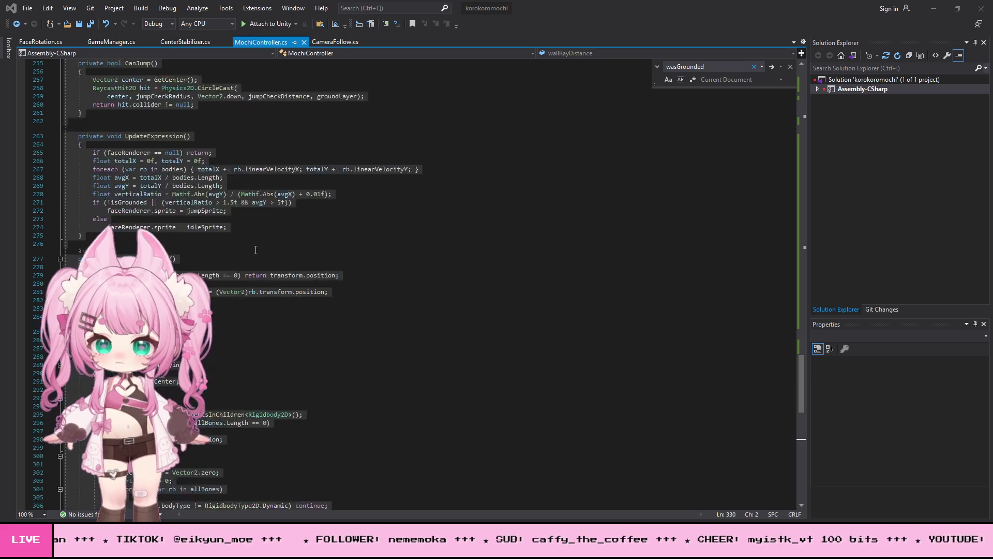
# - Collapse and delete MochiController's old Update and FixedUpdate methods
pyautogui.scroll(5, 162, 180)
pyautogui.scroll(20, 197, 212)
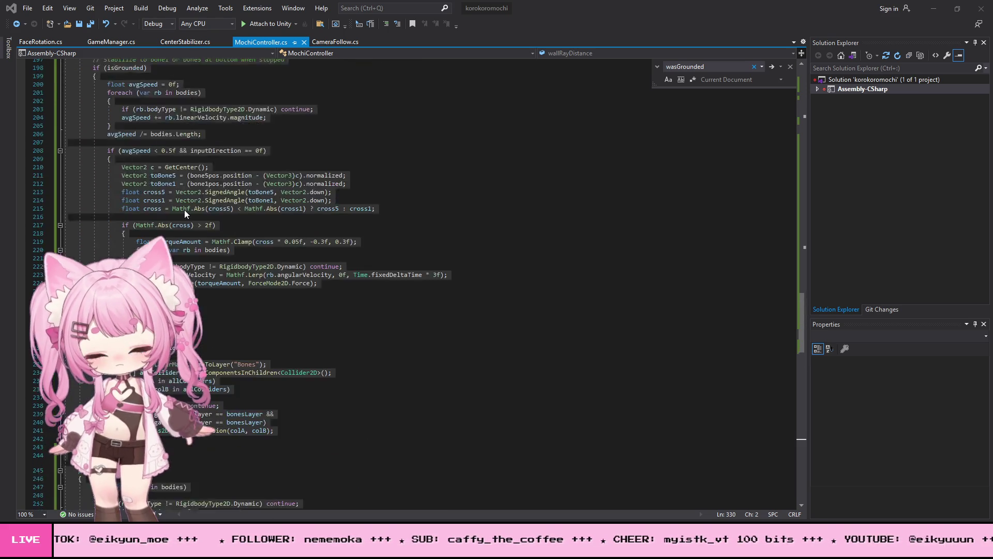
pyautogui.scroll(11, 179, 207)
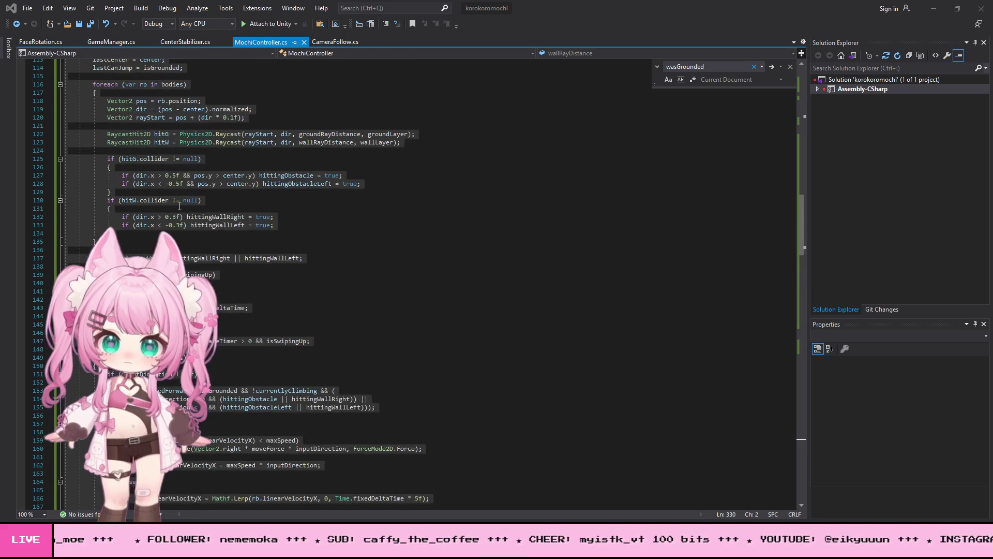
pyautogui.click(227, 160)
pyautogui.scroll(8, 227, 161)
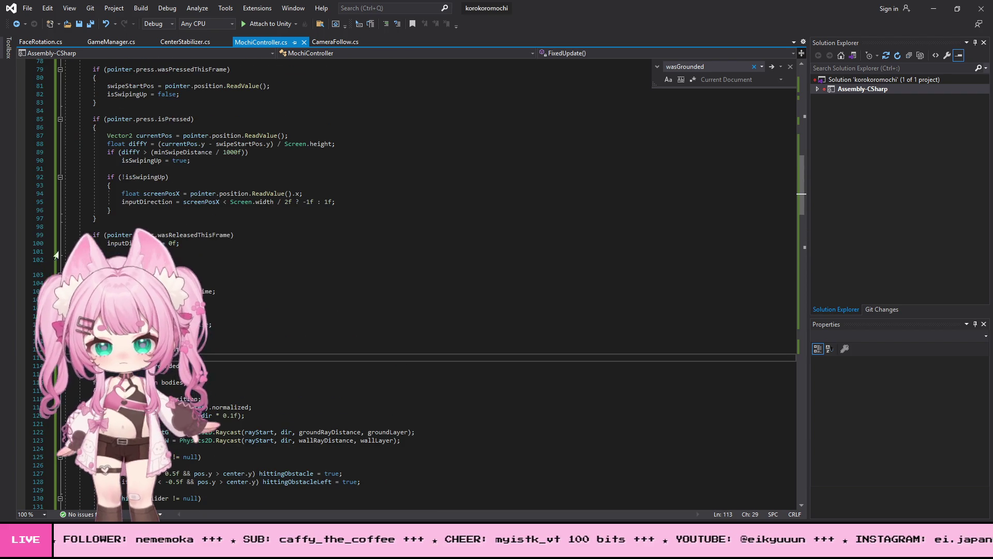
pyautogui.scroll(10, 87, 211)
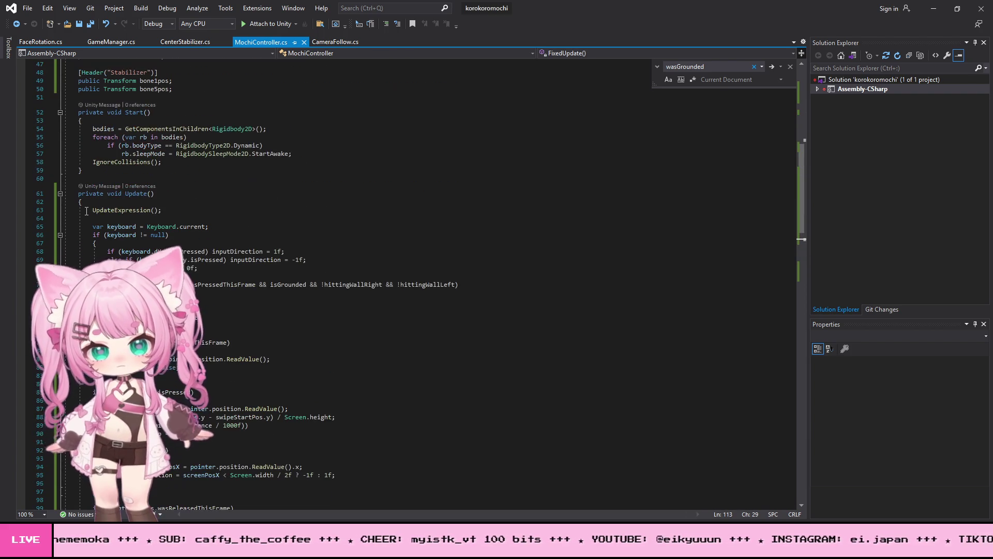
pyautogui.click(60, 193)
pyautogui.click(60, 216)
pyautogui.keyDown('shift'); pyautogui.click(78, 193); pyautogui.keyUp('shift')
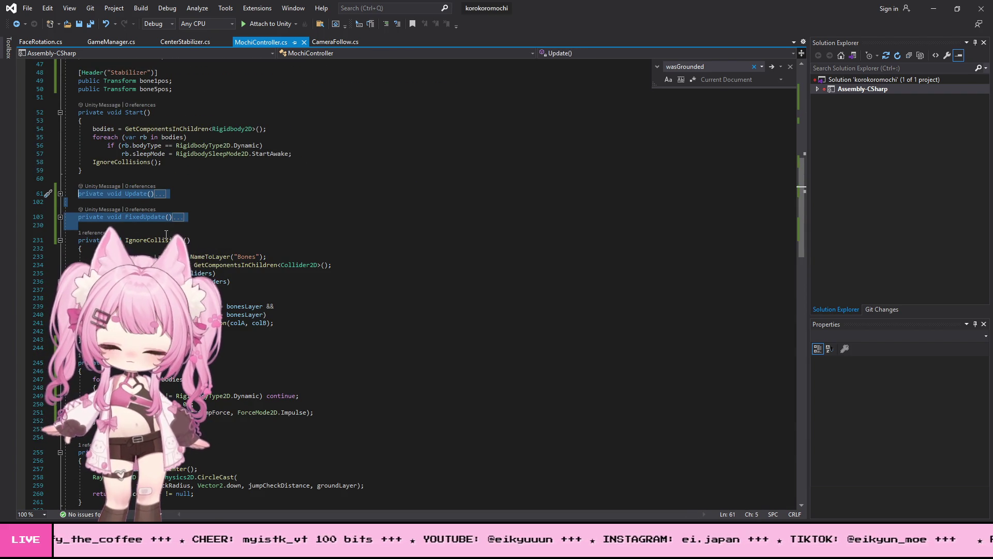
pyautogui.press('Delete')
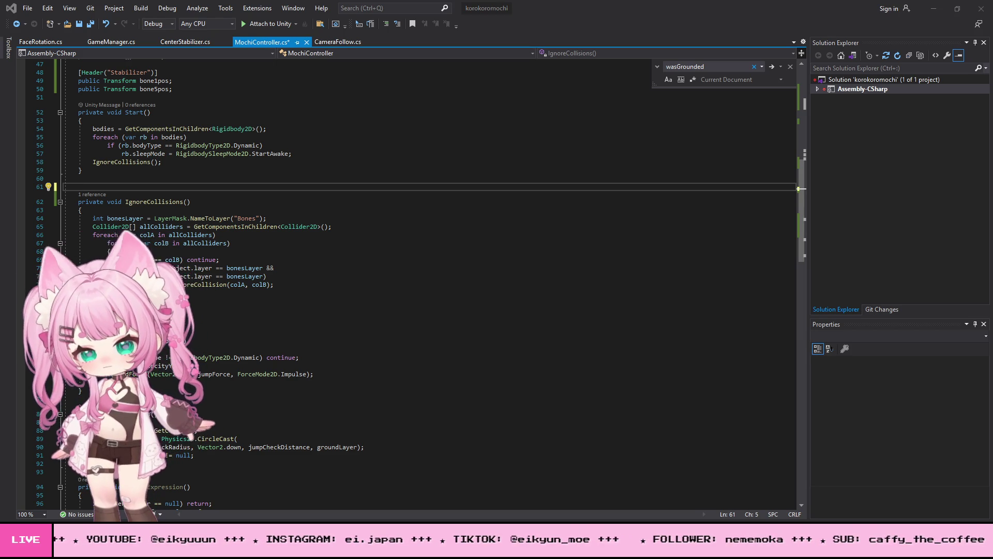
# - Insert the new Update and FixedUpdate code after Start(), save the script, and return to Unity
pyautogui.click(96, 177)
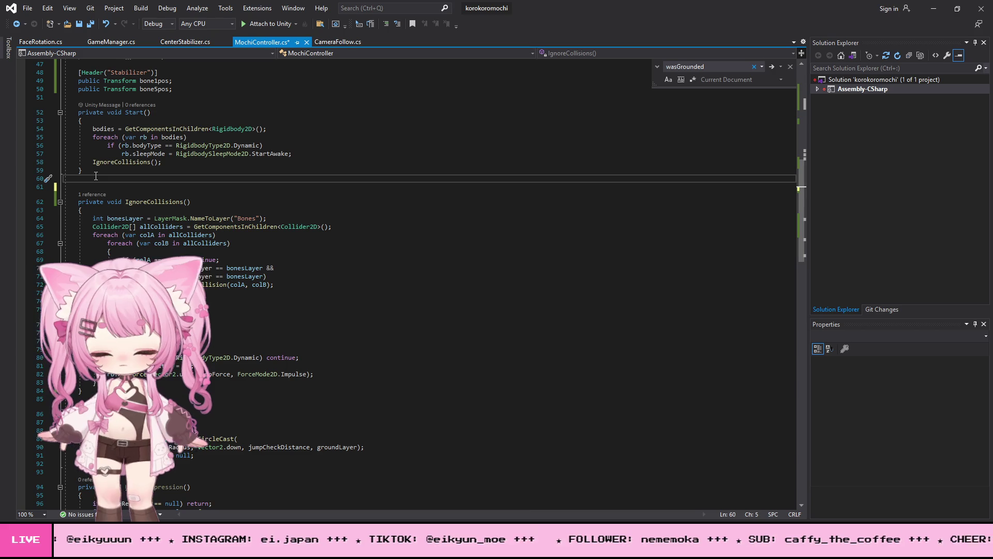
pyautogui.hotkey('ctrl', 'End')
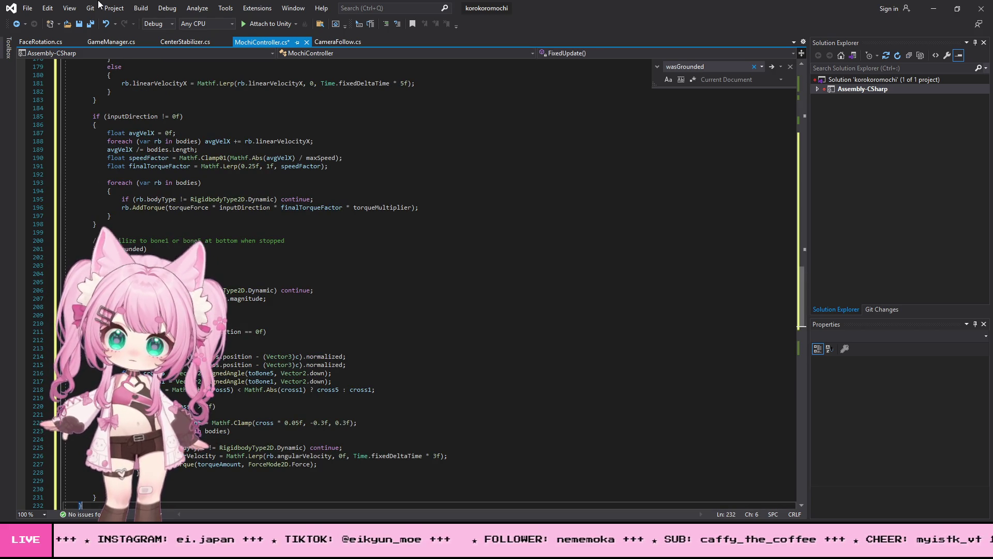
pyautogui.click(28, 8)
pyautogui.click(60, 129)
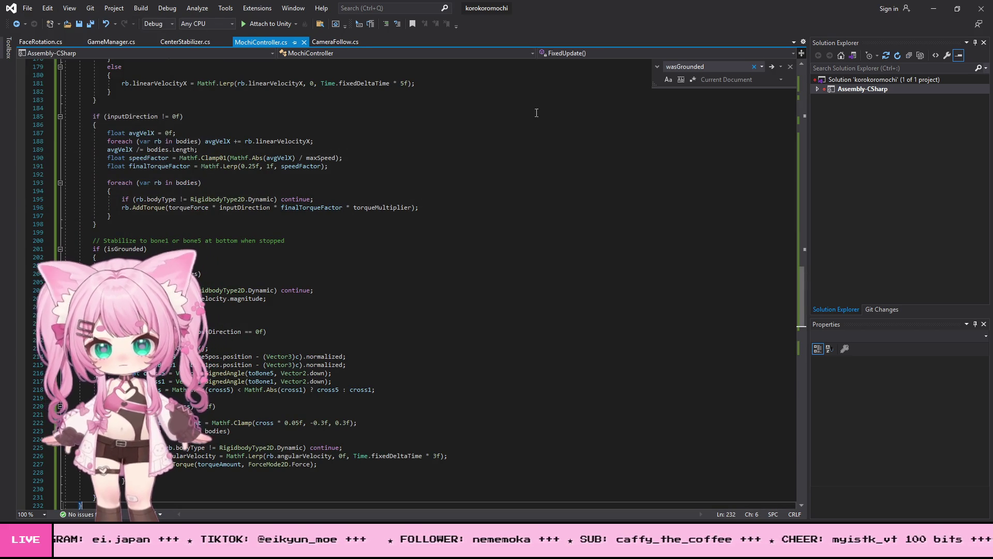
pyautogui.click(934, 8)
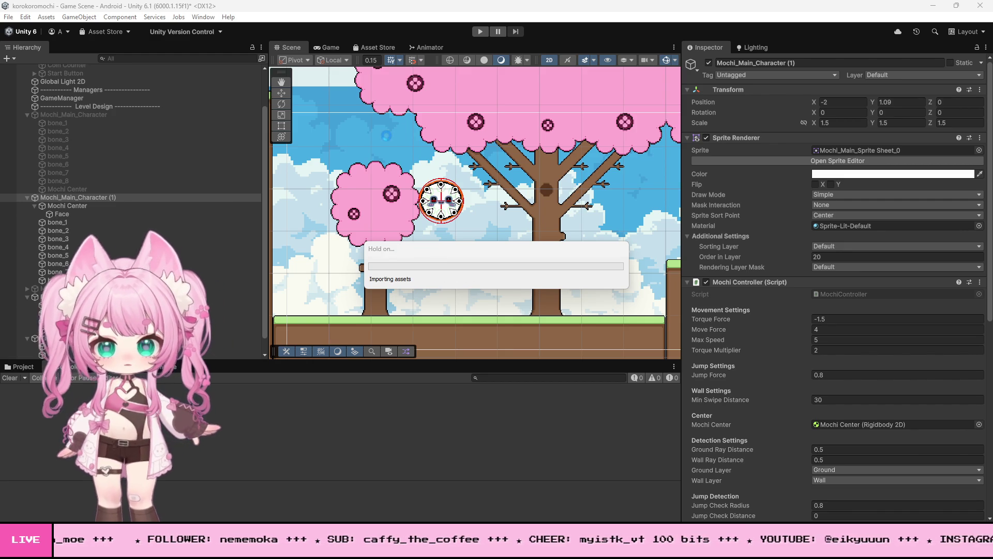
# - Play the game, roll and jump the mochi against the tree trunk, then stop
pyautogui.click(481, 31)
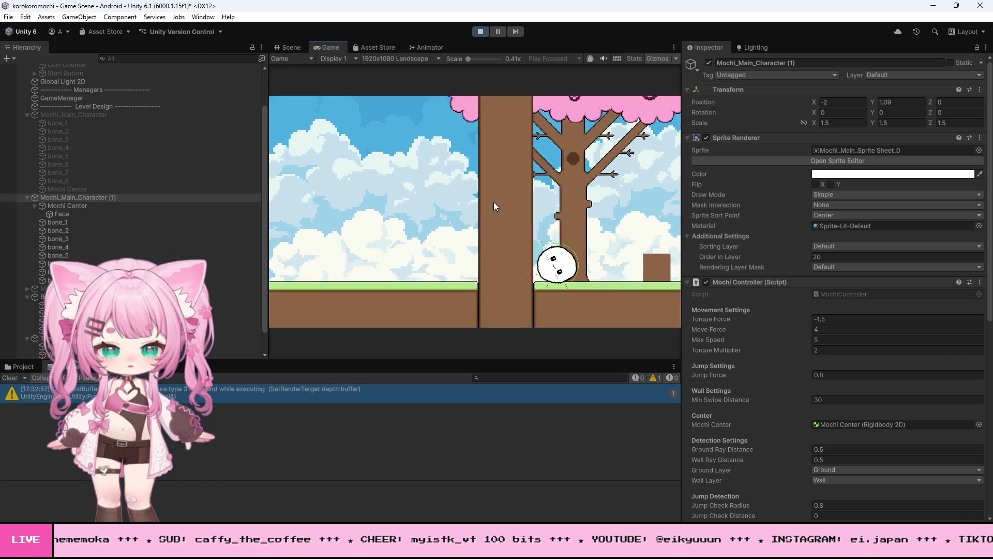
pyautogui.moveTo(523, 273); pyautogui.dragTo(505, 175)
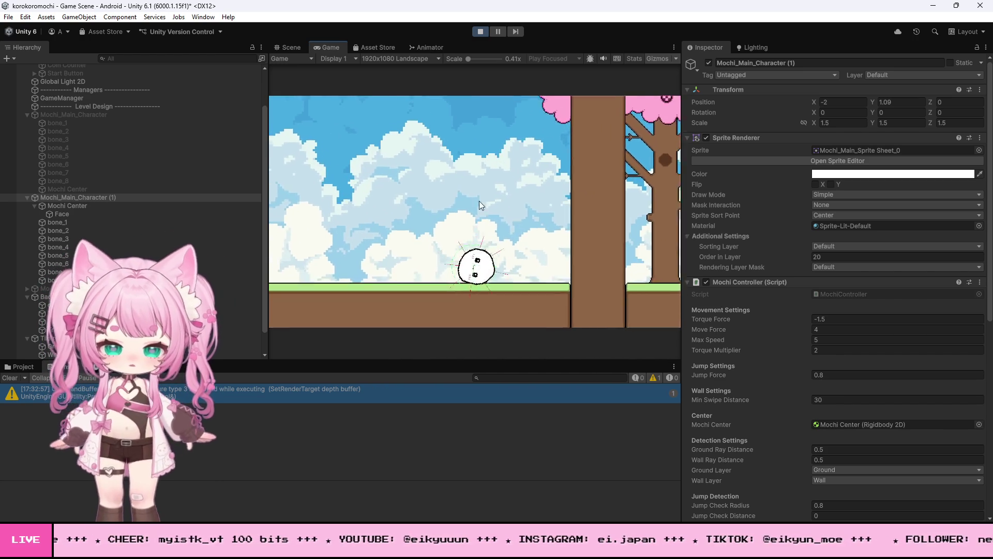
pyautogui.moveTo(465, 293); pyautogui.dragTo(471, 111)
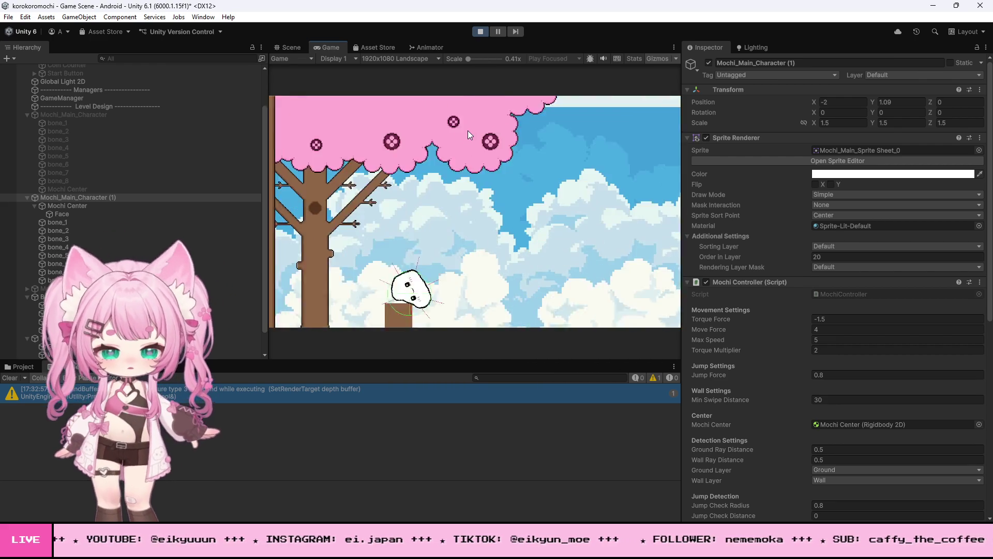
pyautogui.press('d')
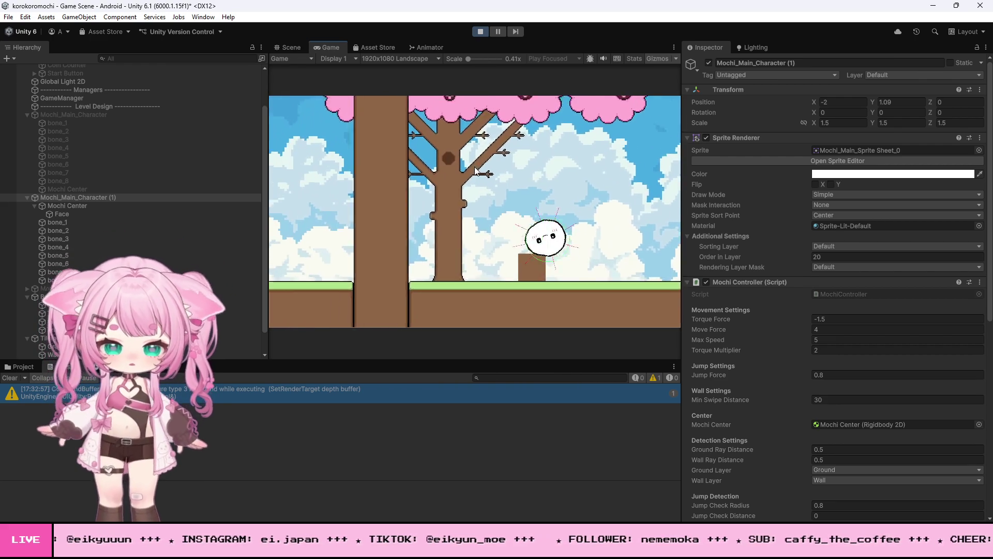
pyautogui.moveTo(479, 177); pyautogui.dragTo(536, 235)
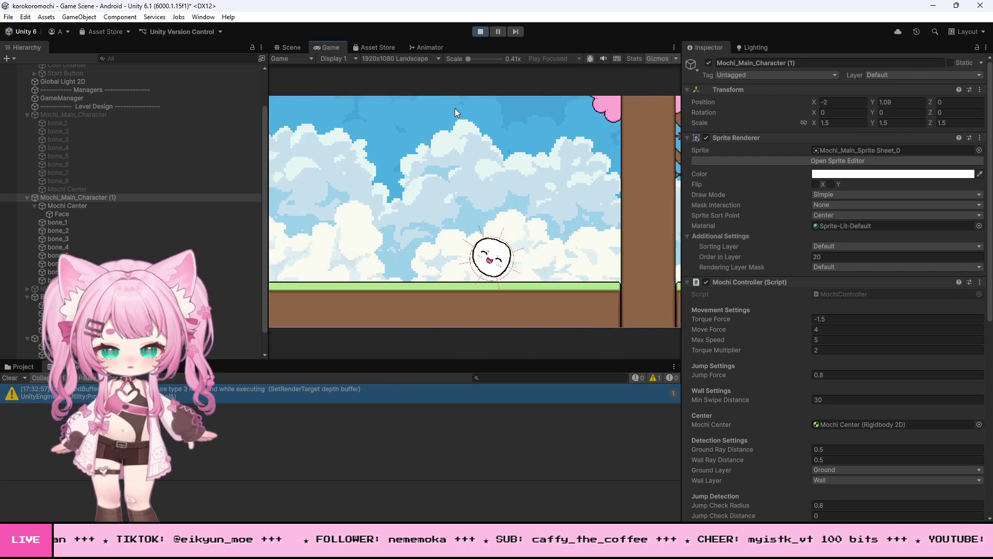
pyautogui.moveTo(458, 116); pyautogui.dragTo(406, 178)
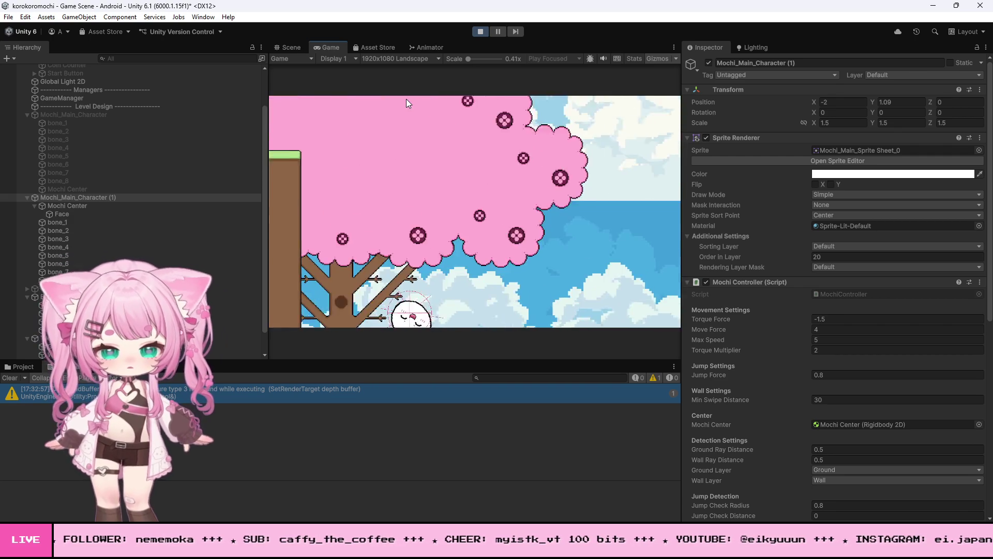
pyautogui.click(480, 31)
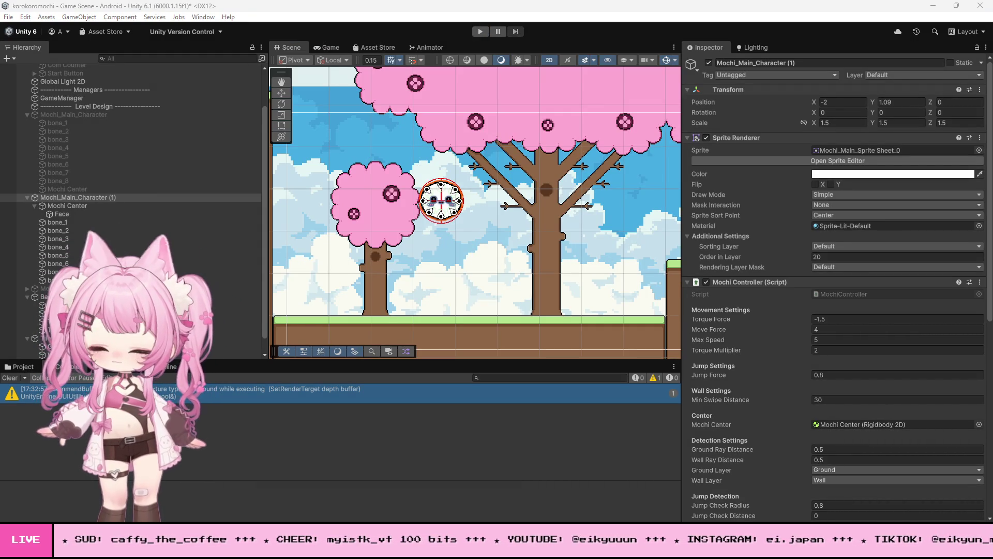
pyautogui.click(479, 32)
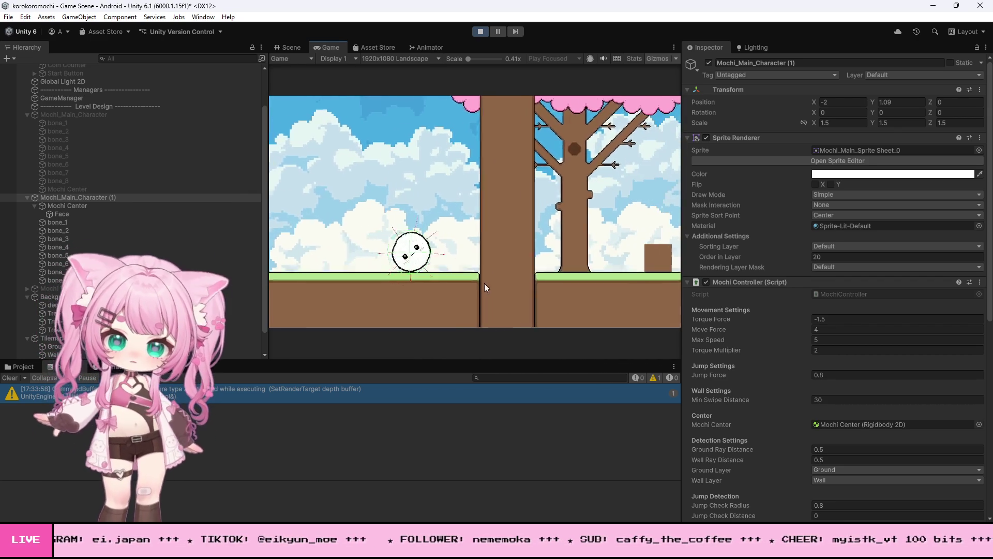
pyautogui.moveTo(464, 306); pyautogui.dragTo(465, 174)
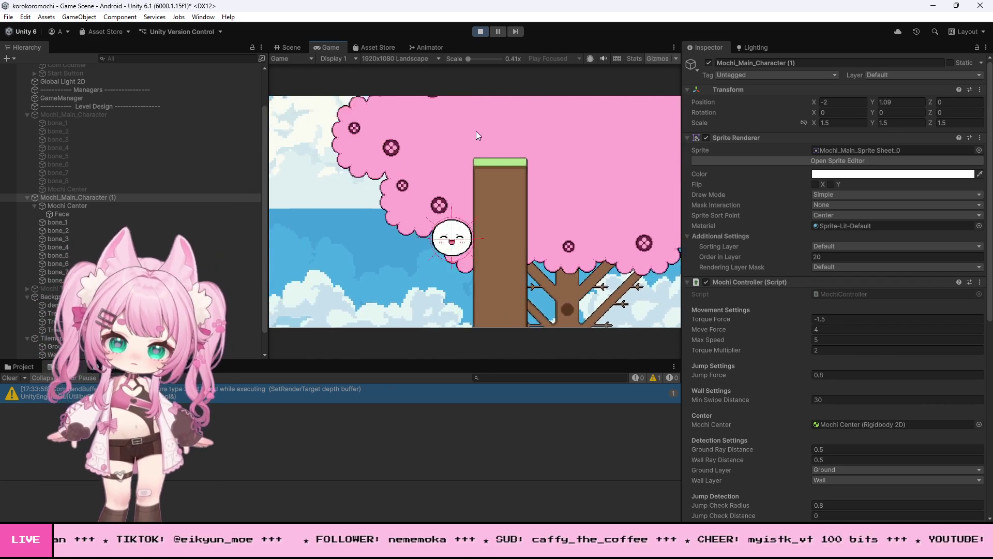
pyautogui.click(480, 31)
pyautogui.scroll(-10, 790, 310)
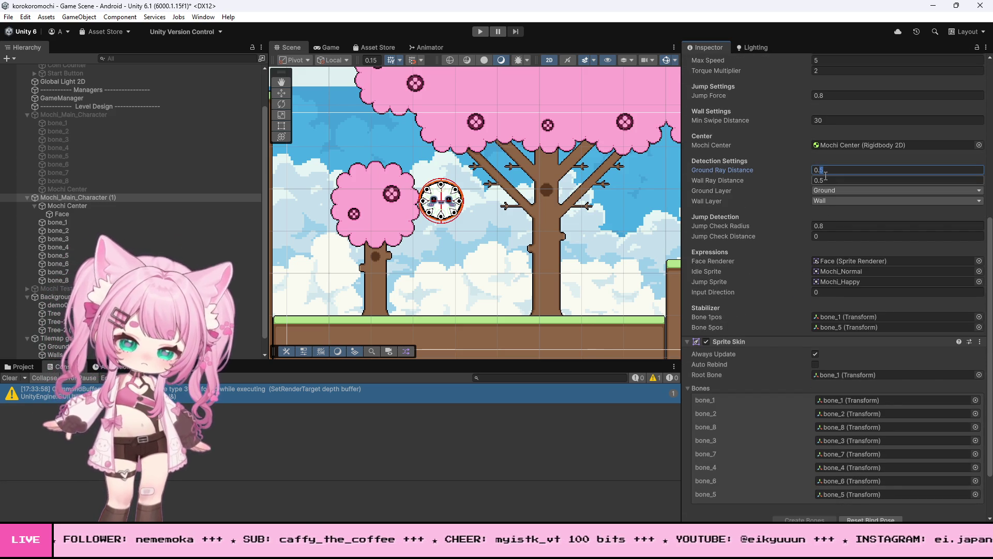
# - Set Ground Ray Distance and Wall Ray Distance to 0.25
pyautogui.press('BackSpace')
pyautogui.write('25')
pyautogui.click(824, 180)
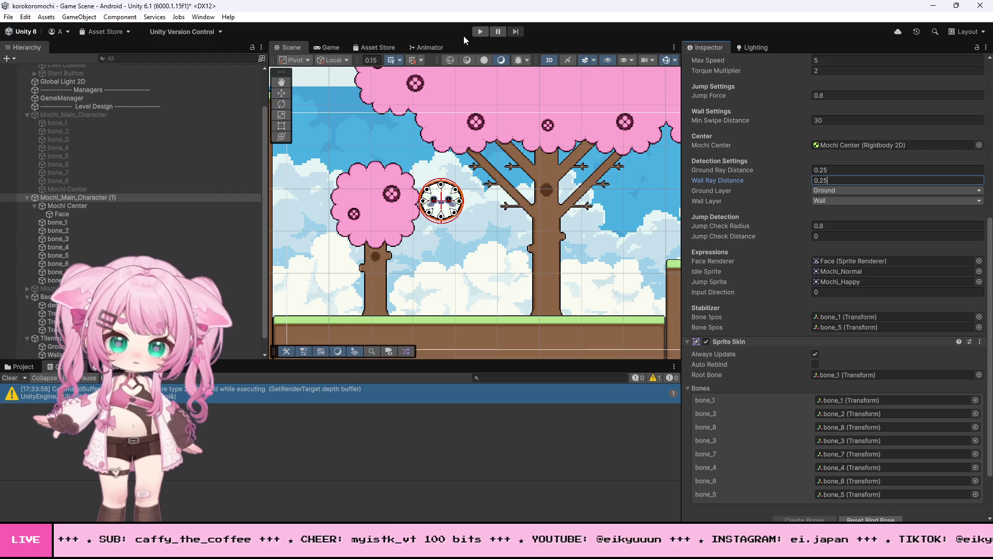
# - Play-test rolling the mochi right and climbing the tree trunk, then stop the game
pyautogui.click(480, 32)
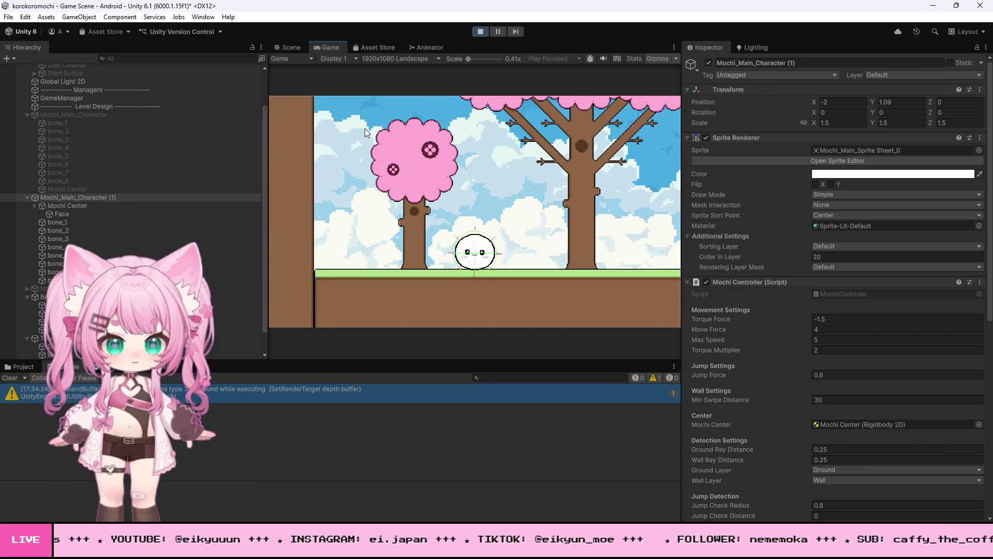
pyautogui.moveTo(365, 128)
pyautogui.mouseDown()
pyautogui.moveTo(498, 163)
pyautogui.moveTo(516, 203)
pyautogui.moveTo(507, 234)
pyautogui.mouseUp()
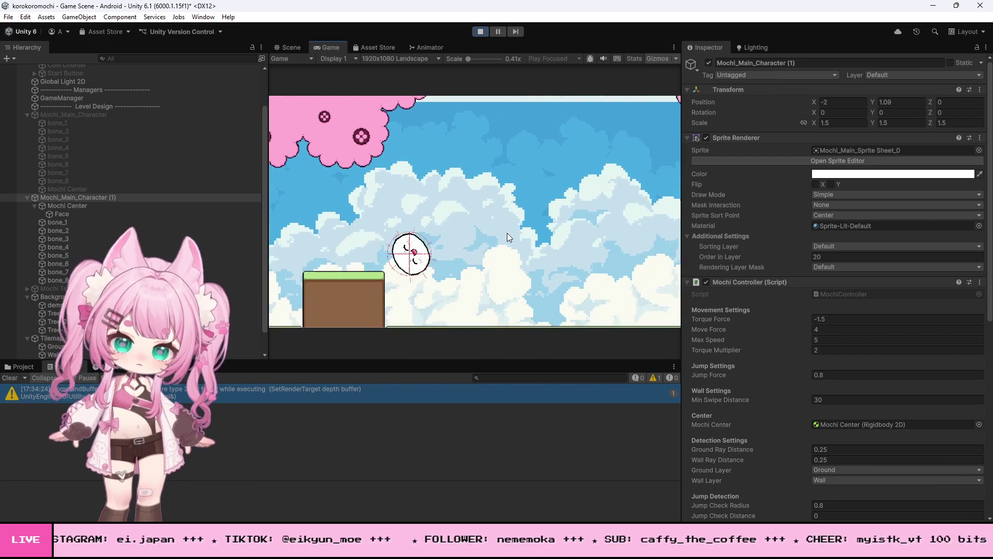
pyautogui.moveTo(507, 237)
pyautogui.mouseDown()
pyautogui.moveTo(502, 283)
pyautogui.moveTo(475, 309)
pyautogui.moveTo(457, 134)
pyautogui.mouseUp()
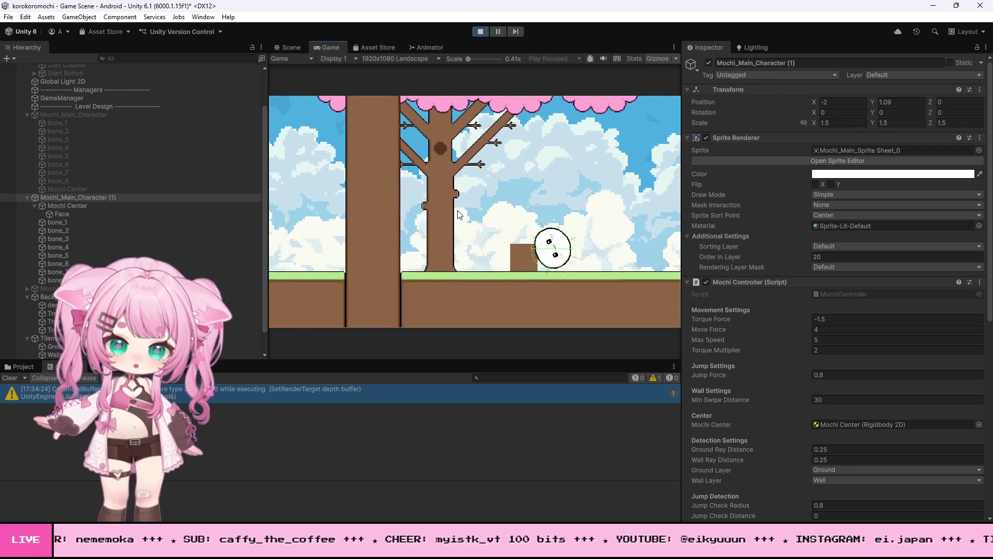
pyautogui.moveTo(526, 302); pyautogui.dragTo(474, 169)
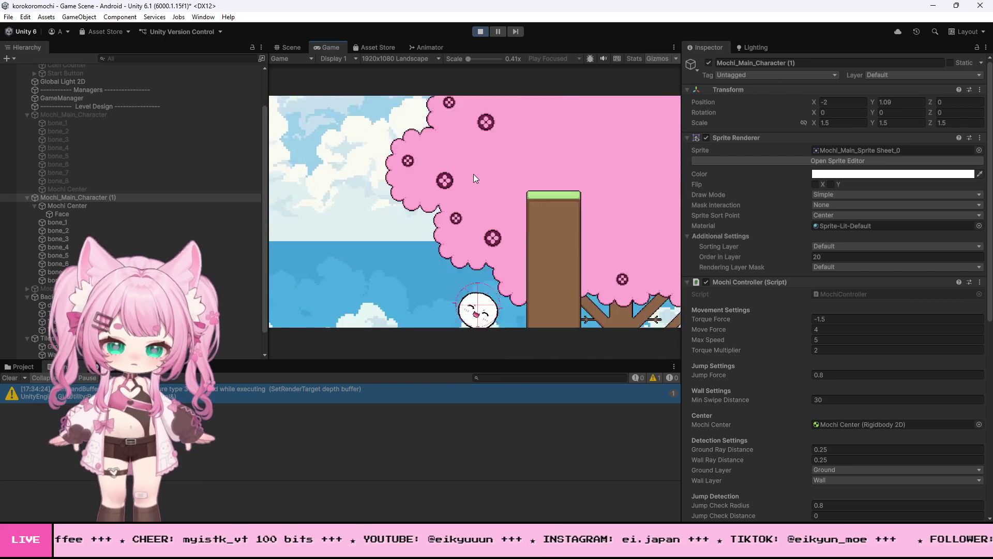
pyautogui.click(480, 32)
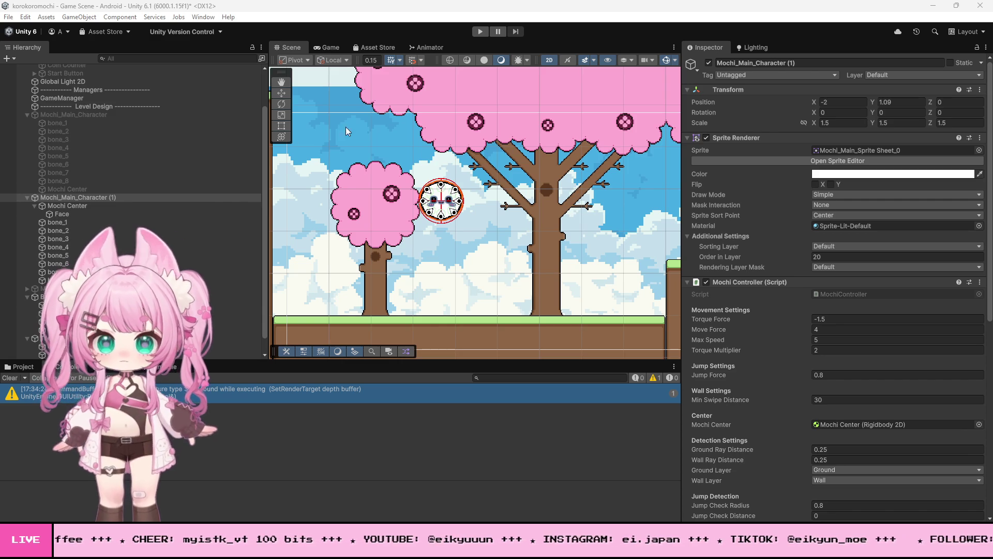
# - Select Main Camera and choose Edit Script from the Camera Follow component's menu
pyautogui.scroll(3, 174, 182)
pyautogui.click(71, 83)
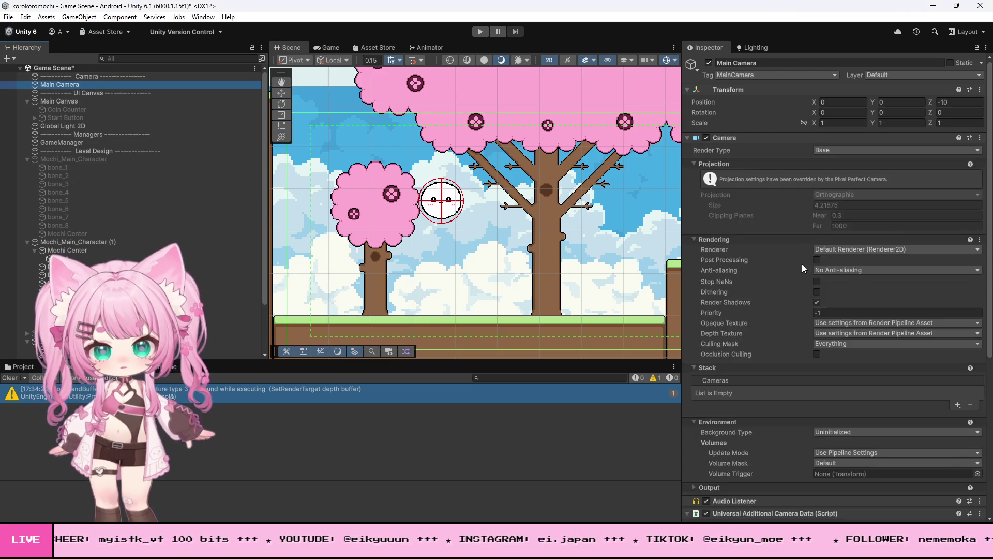
pyautogui.scroll(-10, 781, 280)
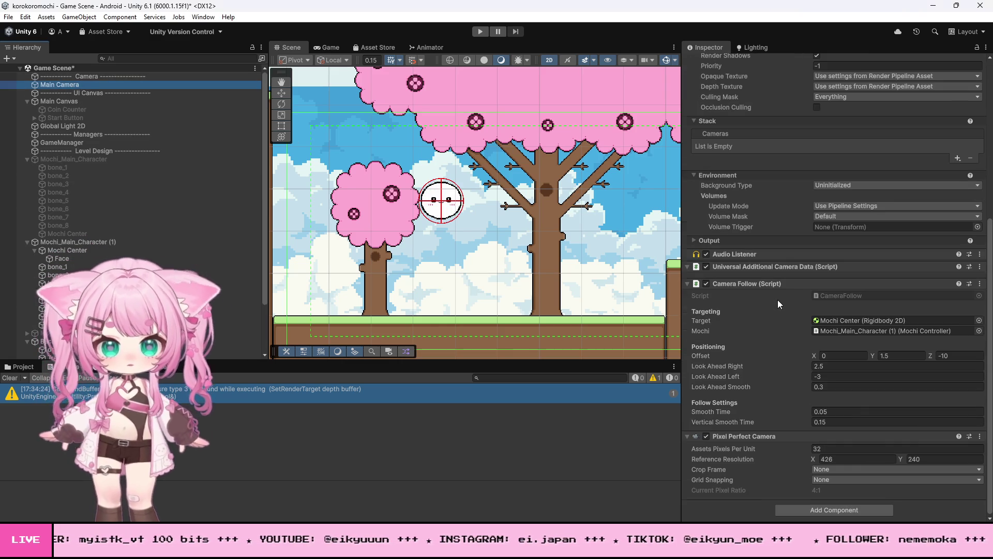
pyautogui.click(980, 283)
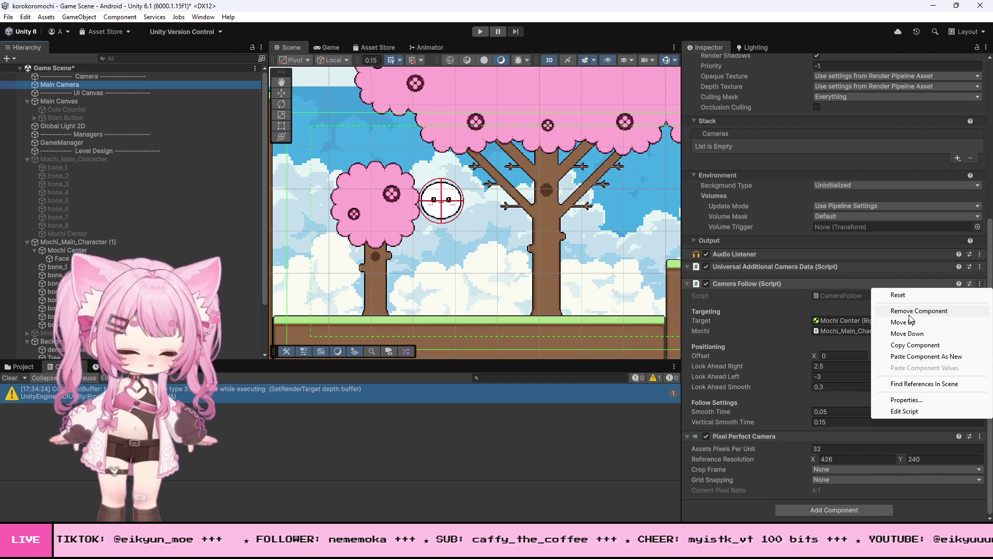
pyautogui.click(909, 411)
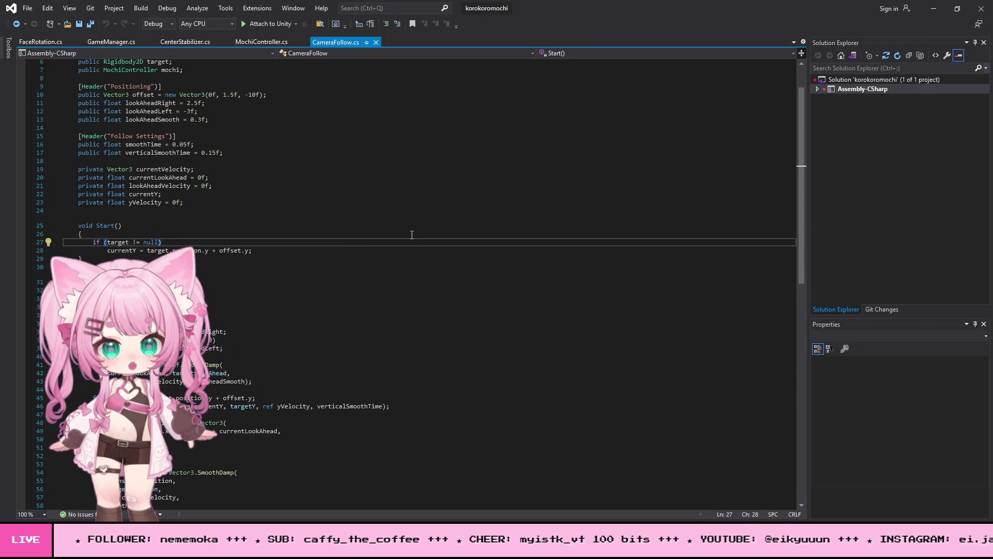
# - Replace CameraFollow's LateUpdate method with the new dynamicVerticalSmooth version
pyautogui.hotkey('ctrl', 'a')
pyautogui.hotkey('alt', 'Tab')
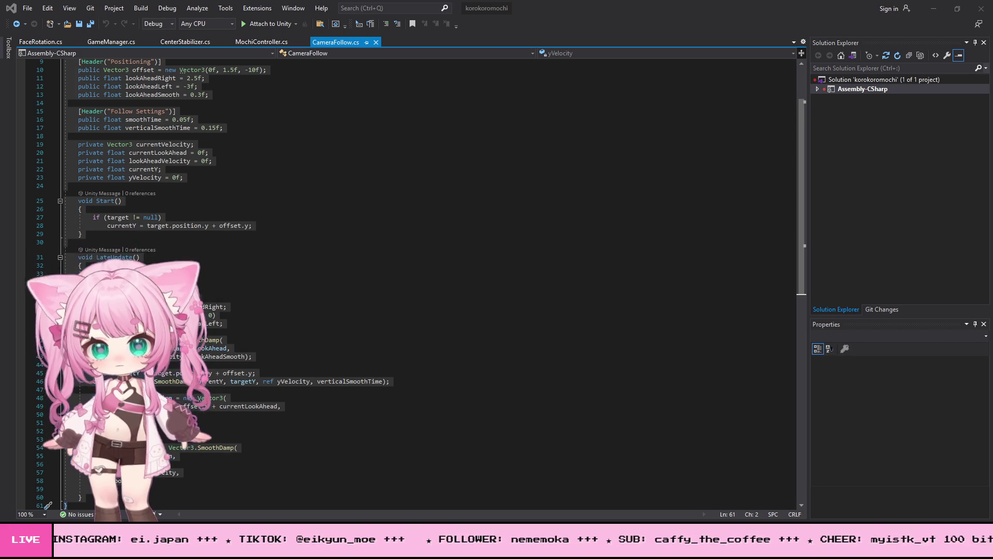
pyautogui.click(175, 274)
pyautogui.scroll(-3, 181, 216)
pyautogui.moveTo(80, 182)
pyautogui.mouseDown()
pyautogui.moveTo(103, 257)
pyautogui.moveTo(209, 421)
pyautogui.mouseUp()
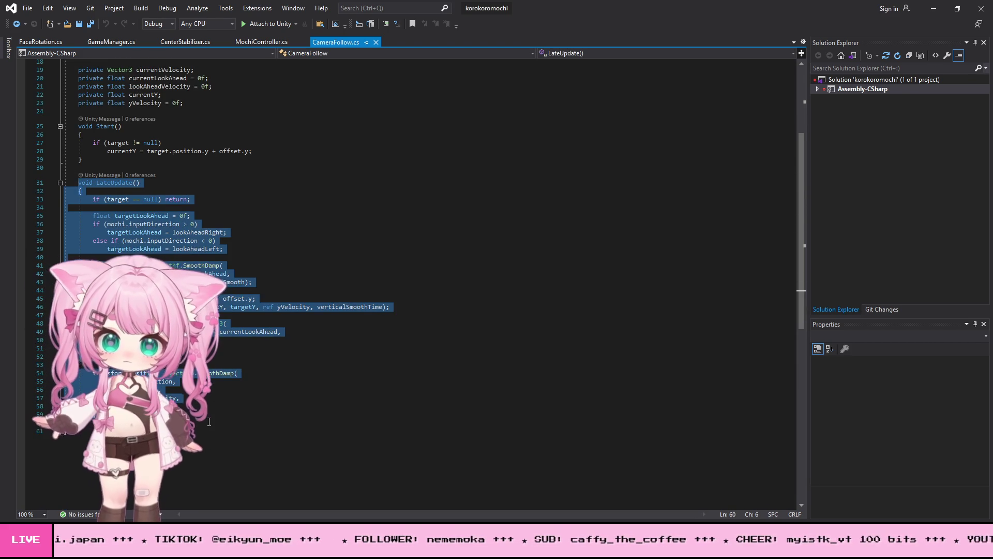
pyautogui.hotkey('ctrl', 'v')
# - Save CameraFollow.cs and switch back to Unity
pyautogui.scroll(2, 114, 220)
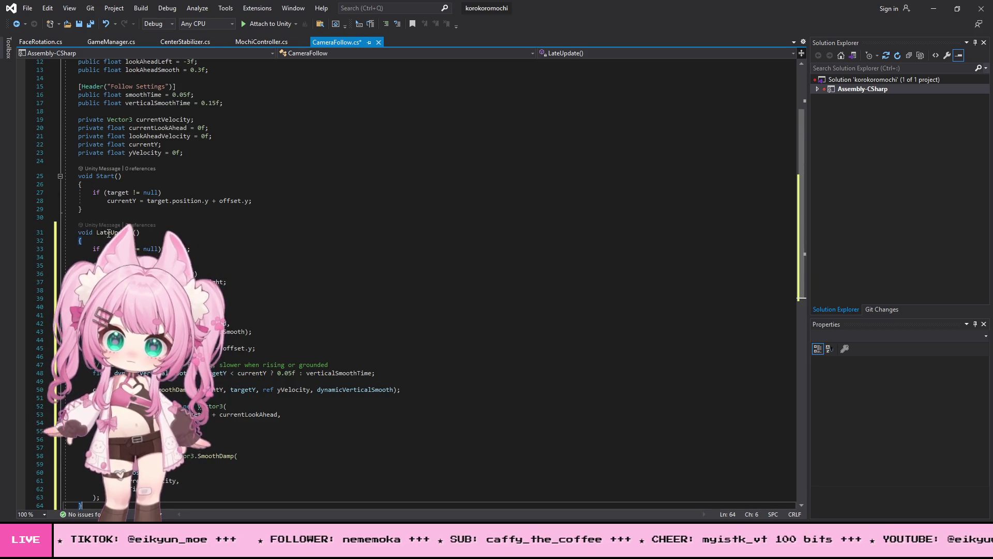
pyautogui.click(28, 8)
pyautogui.click(93, 137)
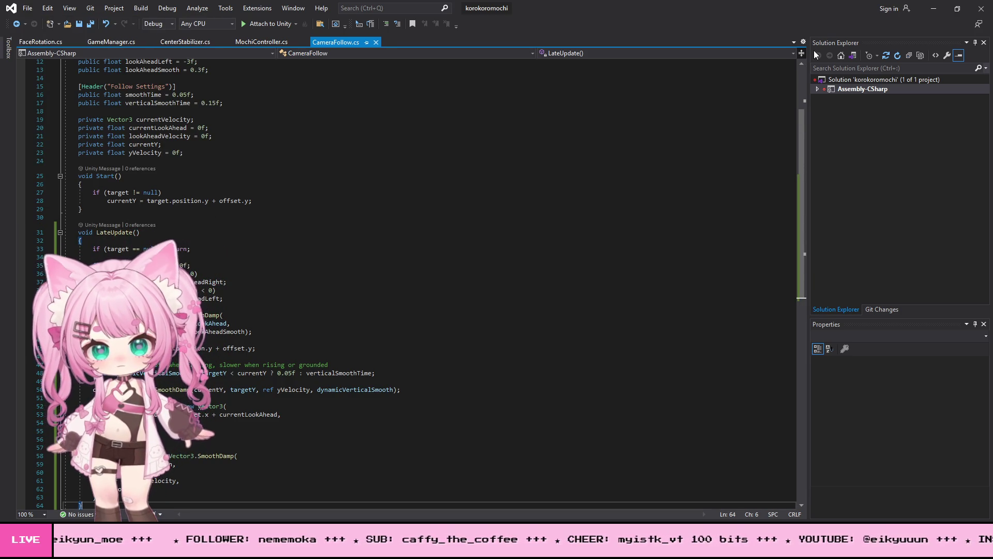
pyautogui.click(934, 8)
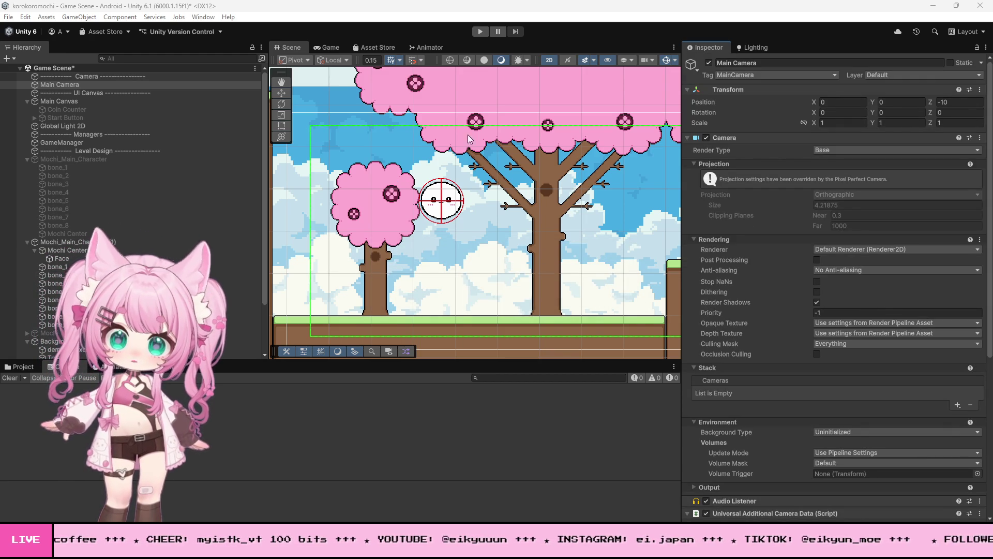
# - Enter Play mode to test the new camera vertical smoothing
pyautogui.click(481, 32)
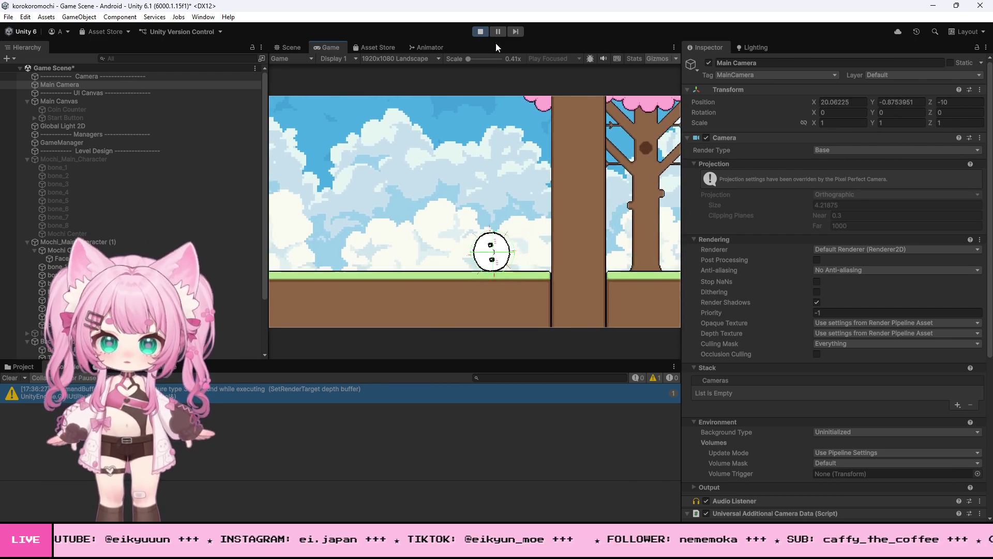
# - Exit Play mode to stop the camera test
pyautogui.click(481, 32)
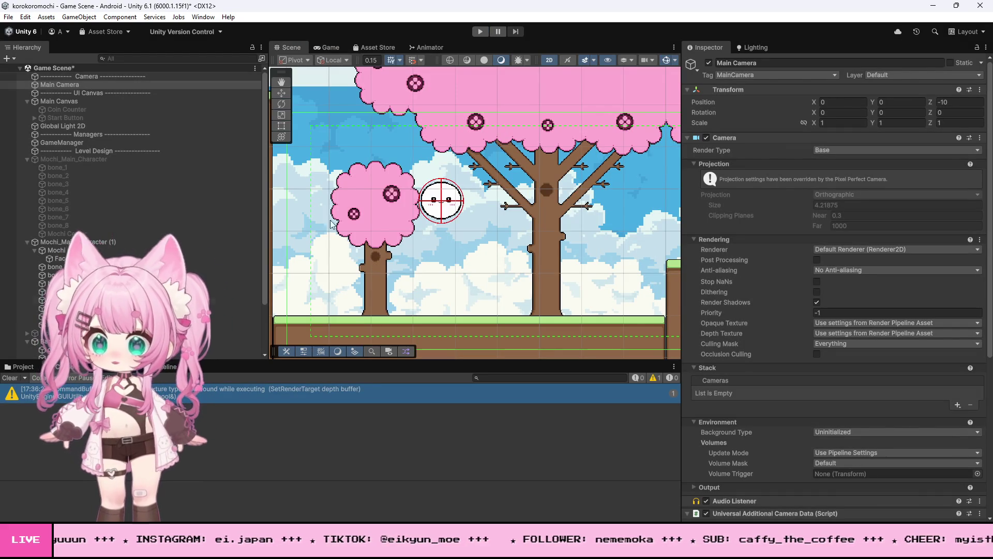
# - Restart the game and roll the mochi right, hopping the block and climbing into the tree
pyautogui.click(481, 32)
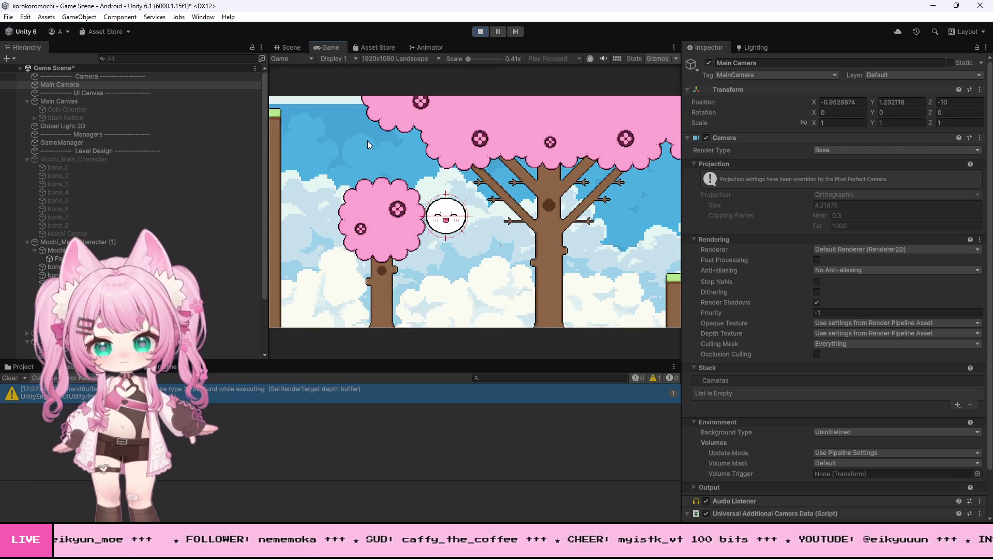
pyautogui.press('Right')
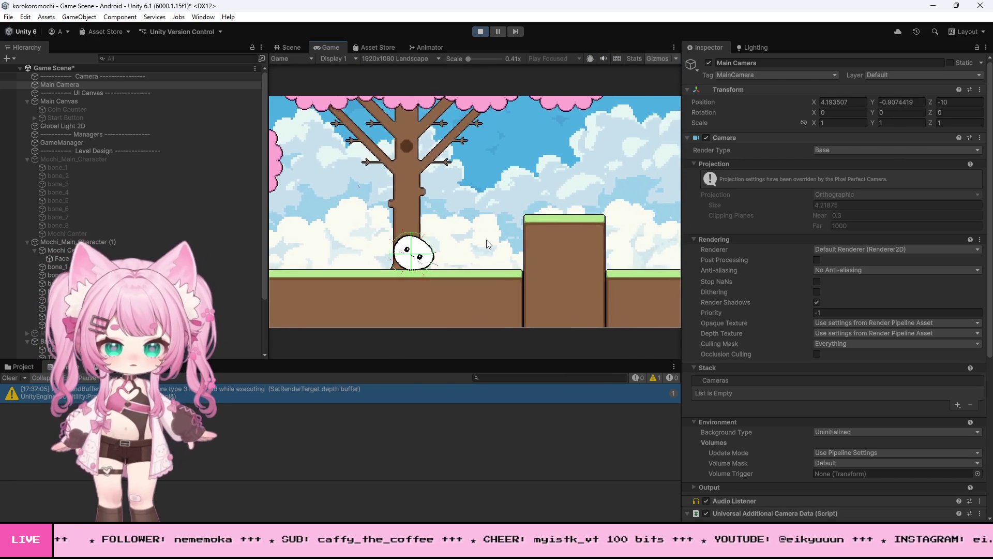
pyautogui.press('space')
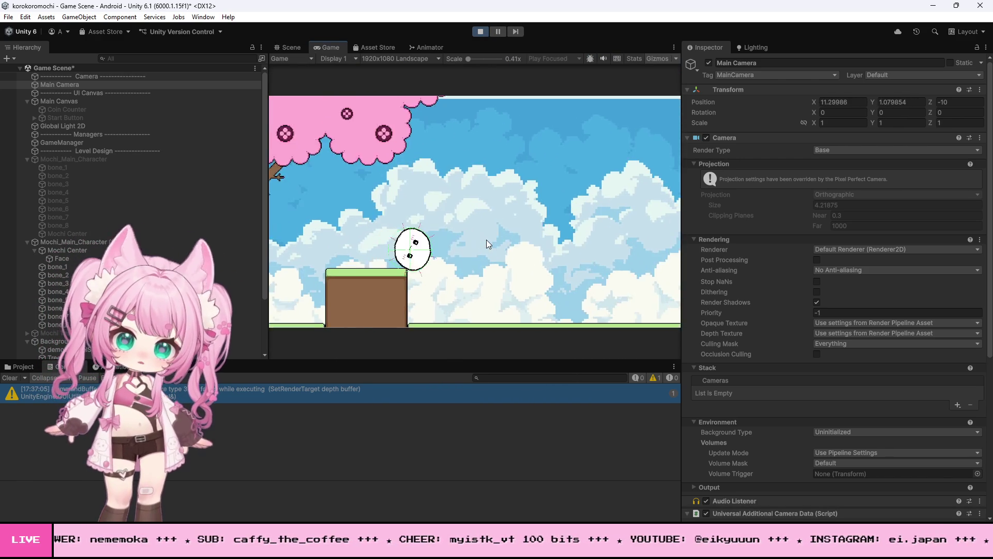
pyautogui.press('Right')
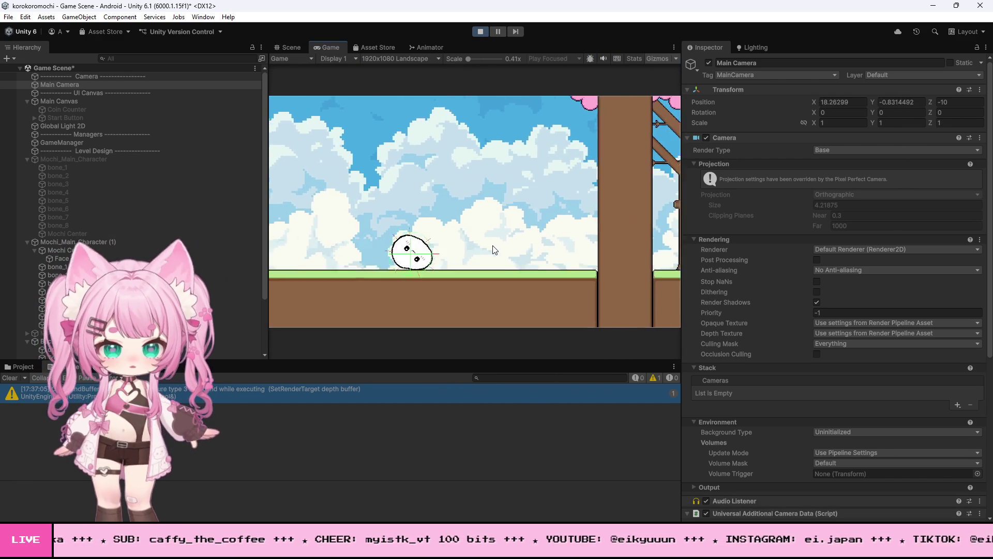
pyautogui.press('space')
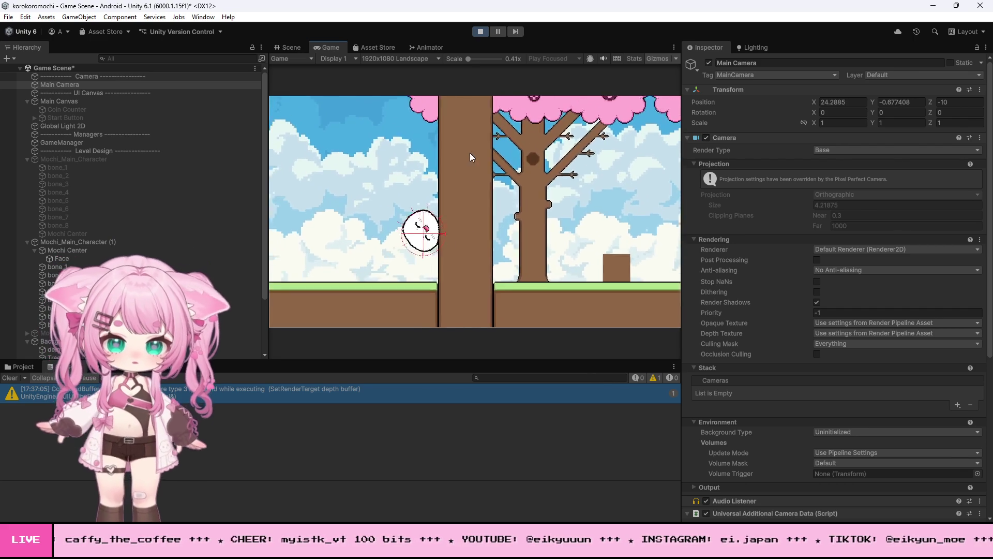
pyautogui.press('space')
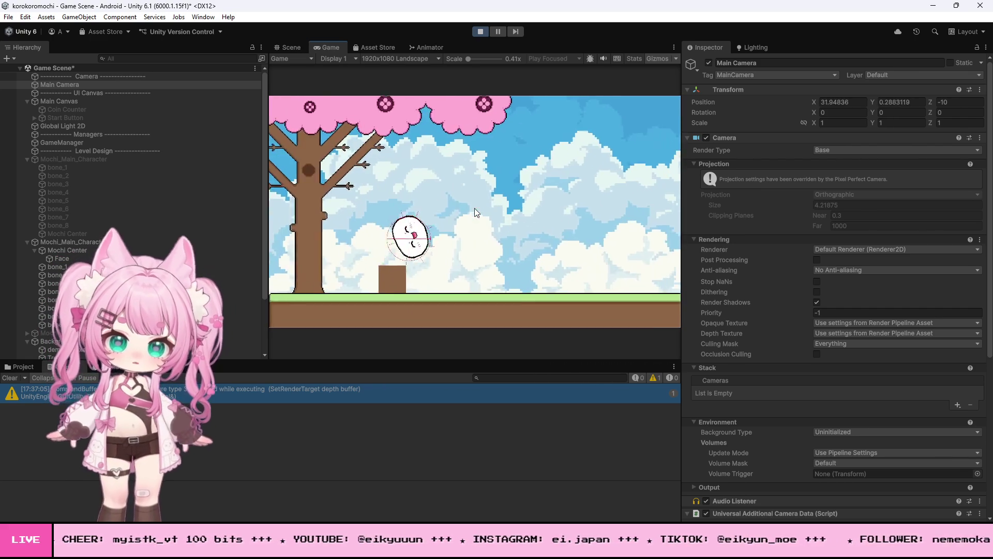
# - Steer the mochi back and forth around the box with jumps, then roll it far right past the tree
pyautogui.press('Left')
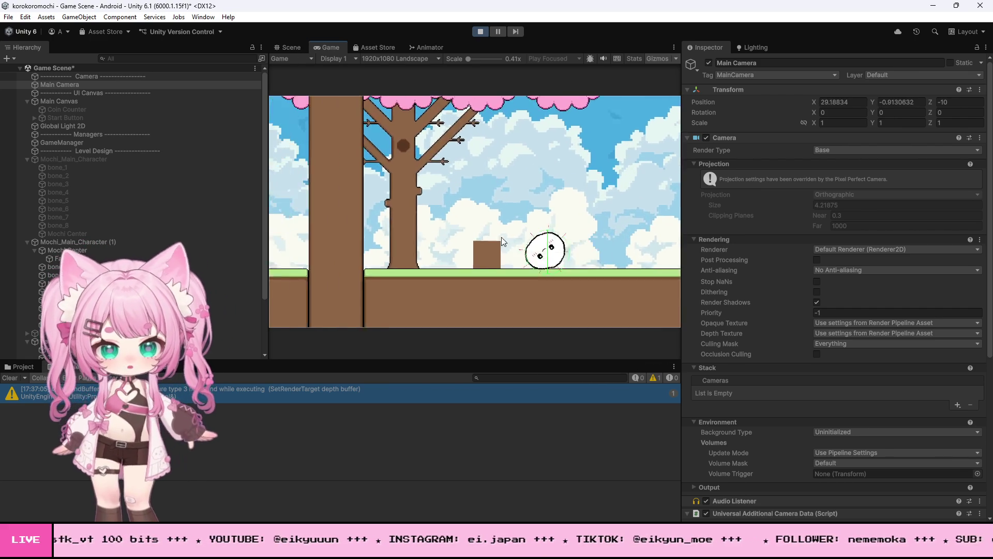
pyautogui.press('space')
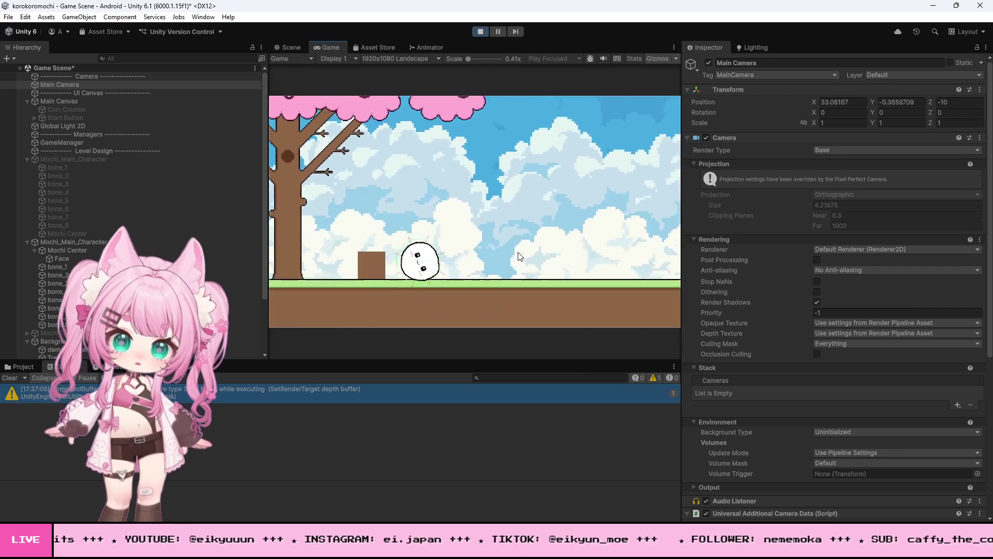
pyautogui.press('Left')
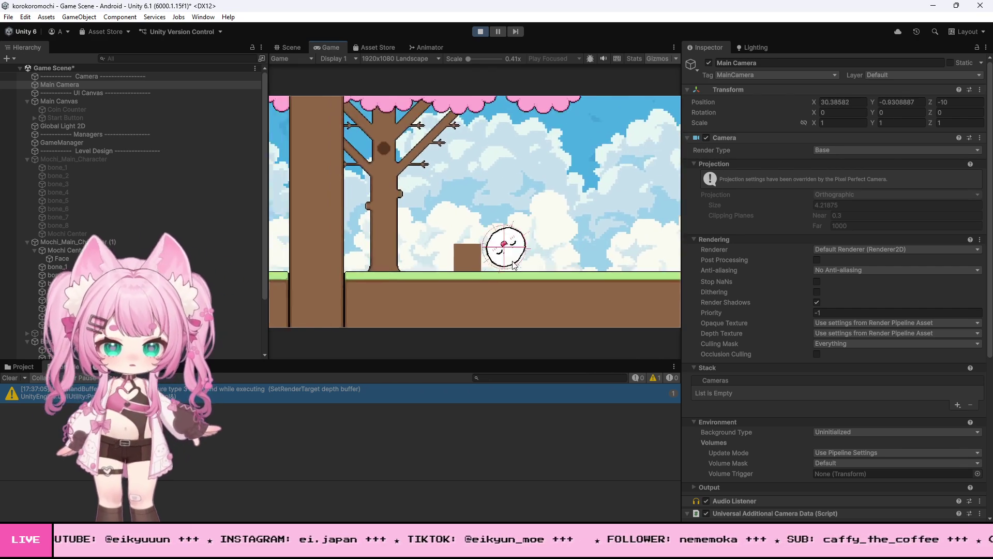
pyautogui.press('space')
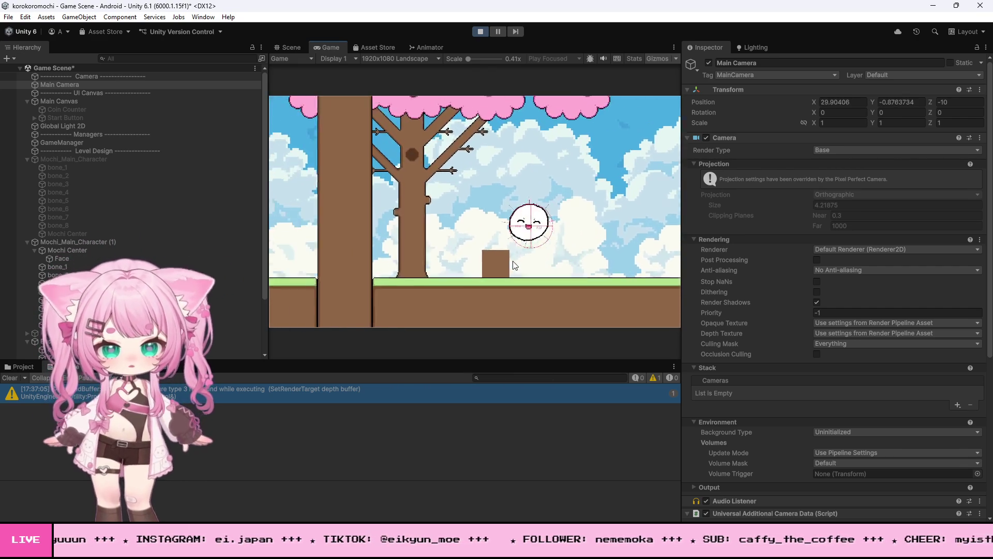
pyautogui.press('Right')
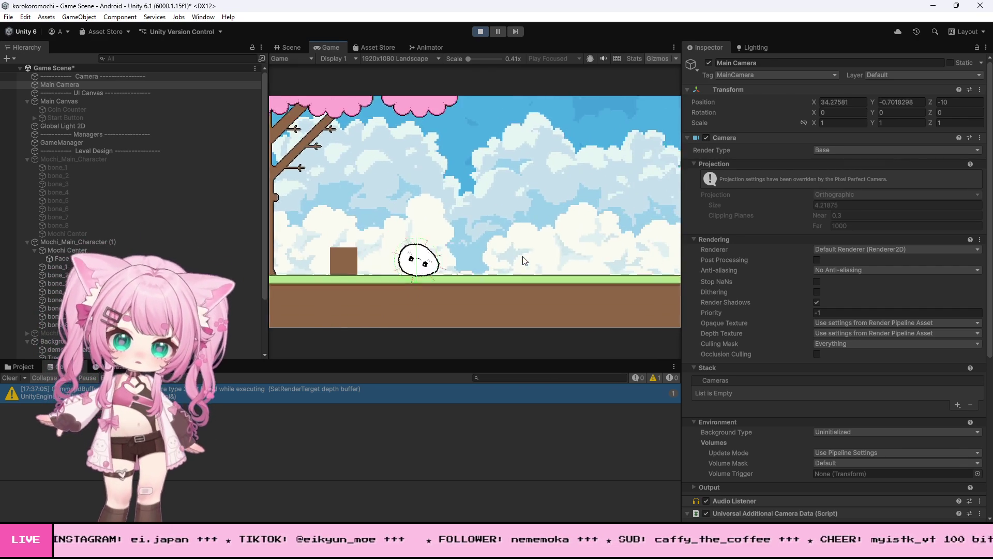
pyautogui.press('Left')
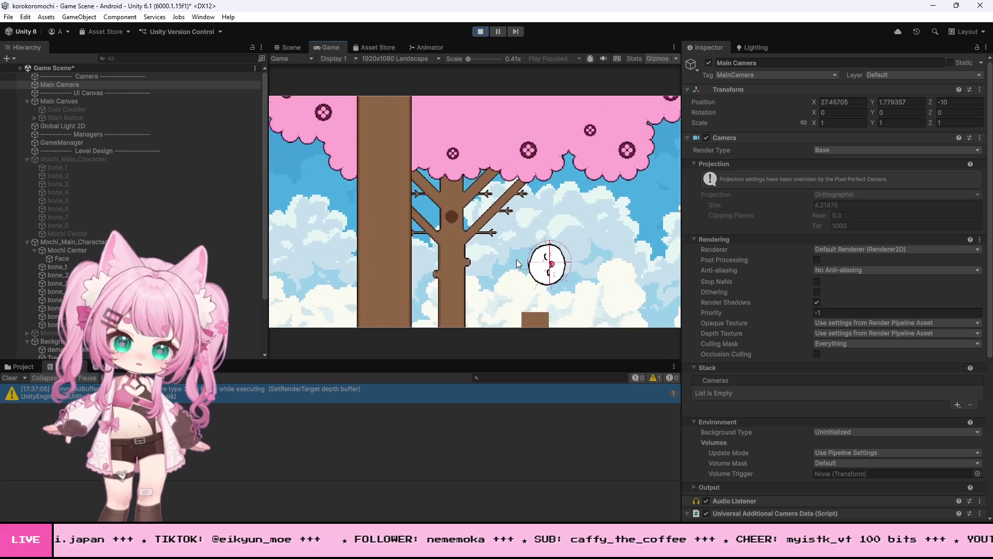
pyautogui.press('Right')
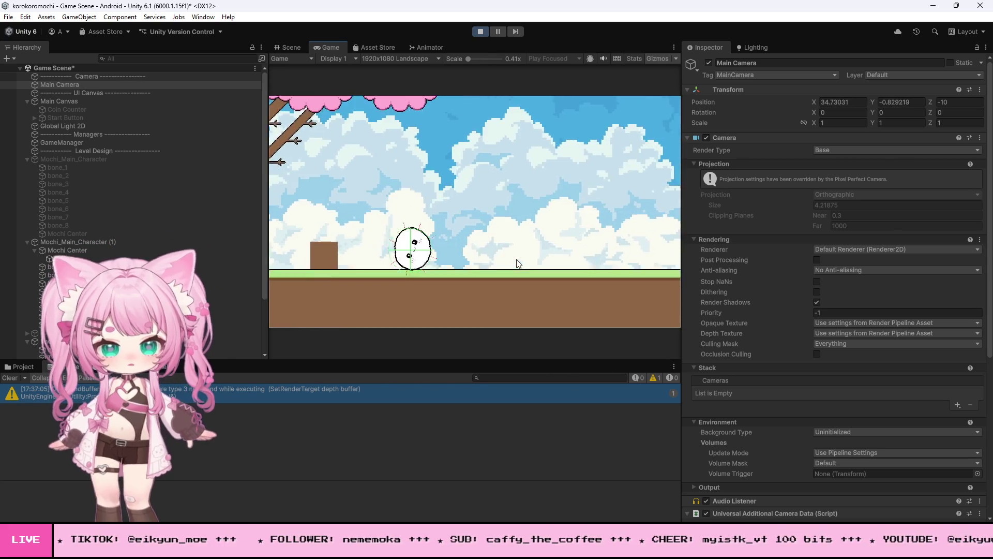
pyautogui.press('space')
pyautogui.press('Left')
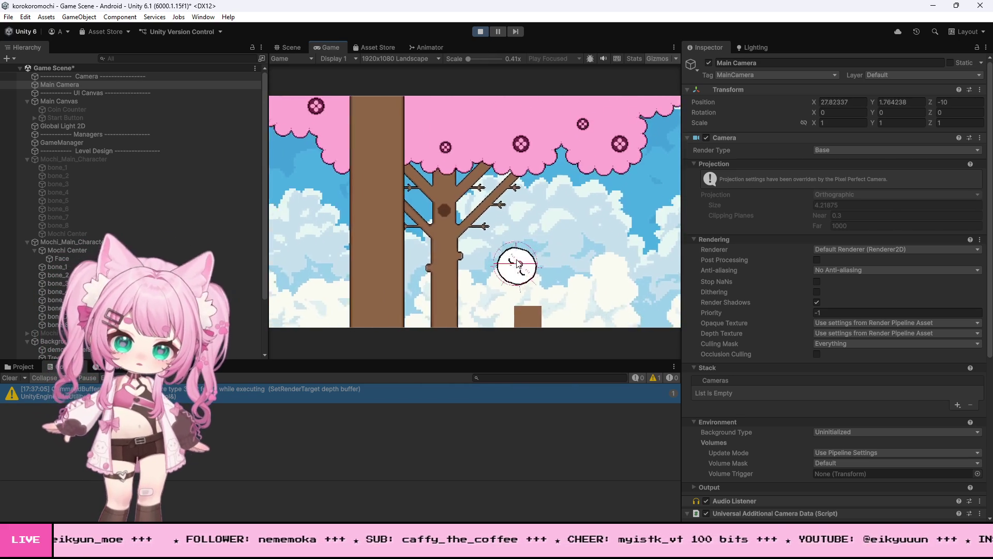
pyautogui.press('Right')
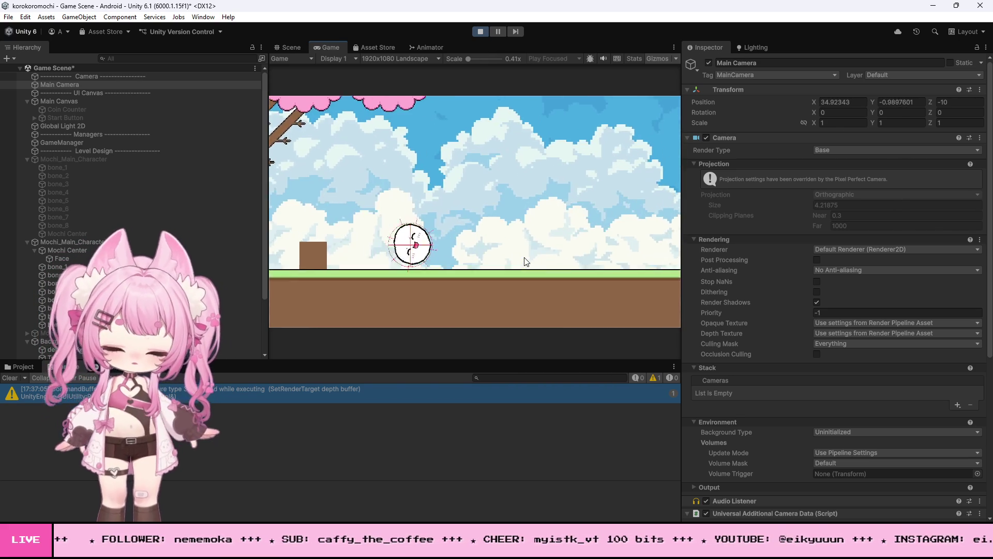
pyautogui.press('Right')
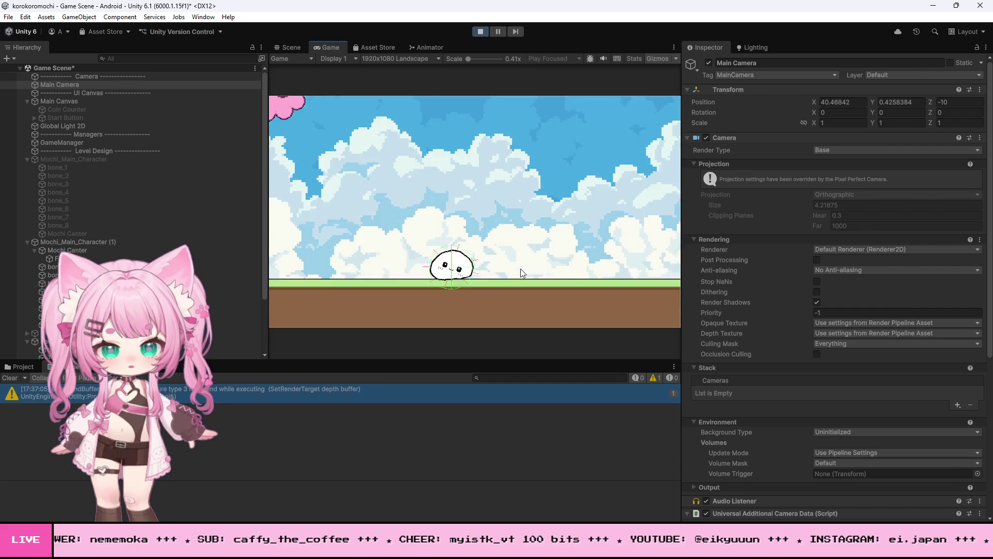
pyautogui.press('Right')
pyautogui.press('space')
pyautogui.press('space')
# - Roll the mochi left and right across the grass with repeated jumps to check the camera's vertical follow
pyautogui.press('Right')
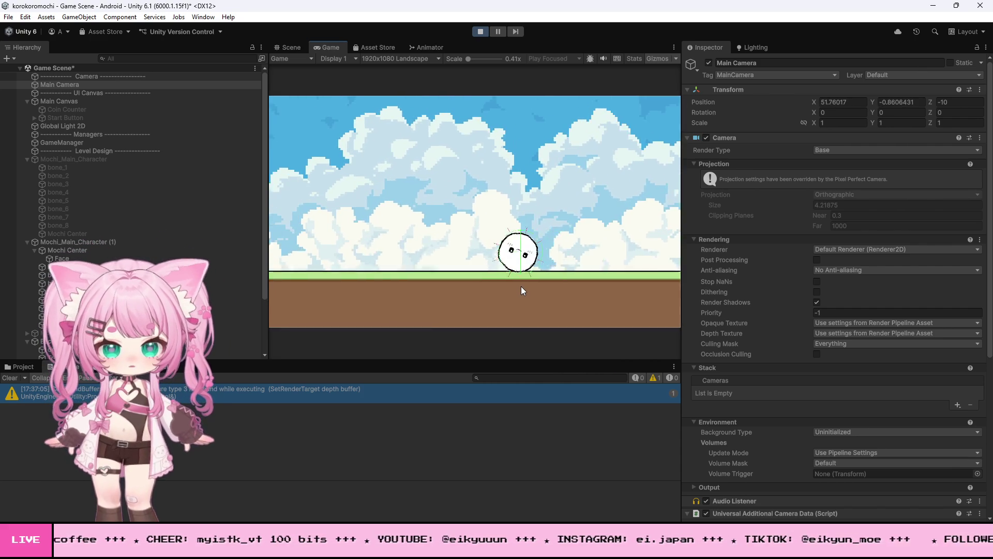
pyautogui.press('Left')
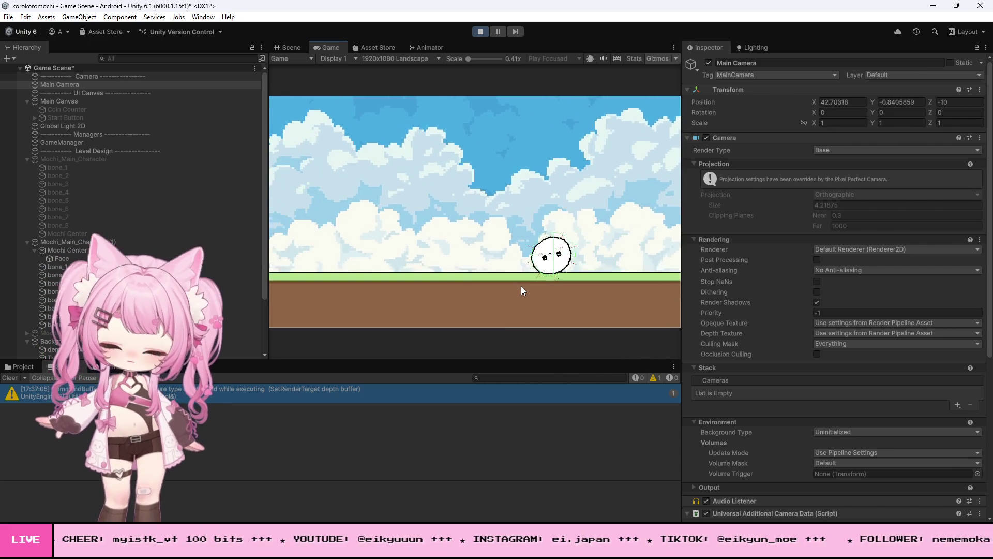
pyautogui.press('space')
pyautogui.press('Left')
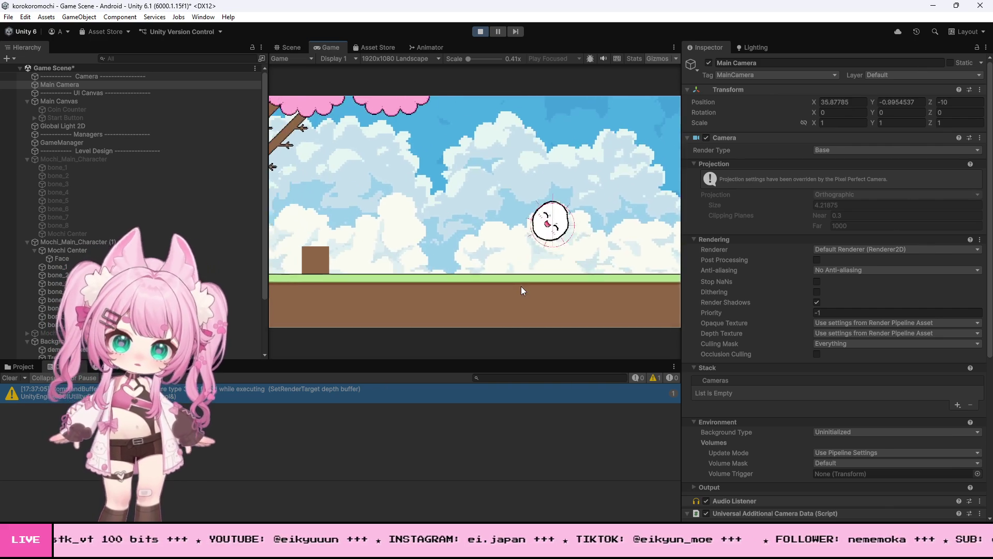
pyautogui.press('space')
pyautogui.press('Right')
pyautogui.press('space')
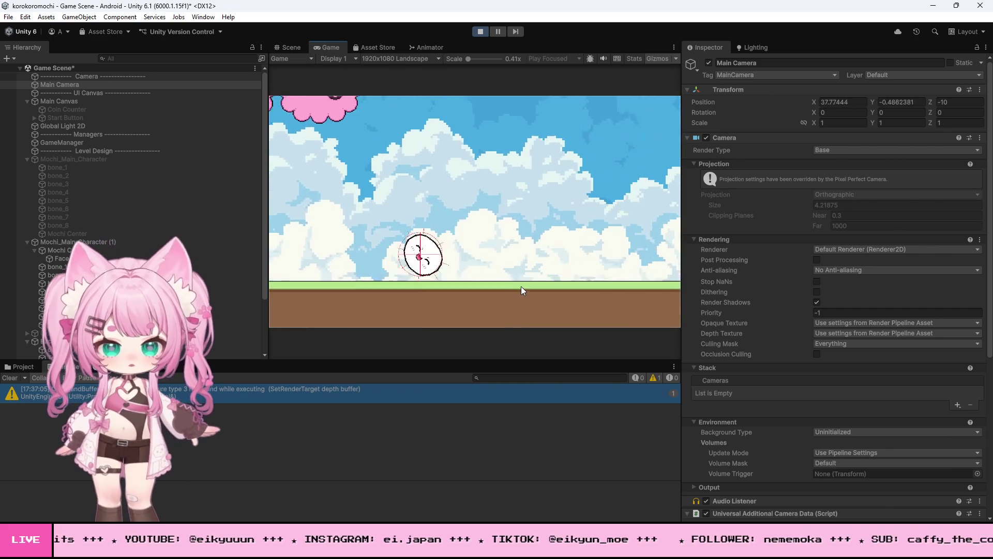
pyautogui.press('Right')
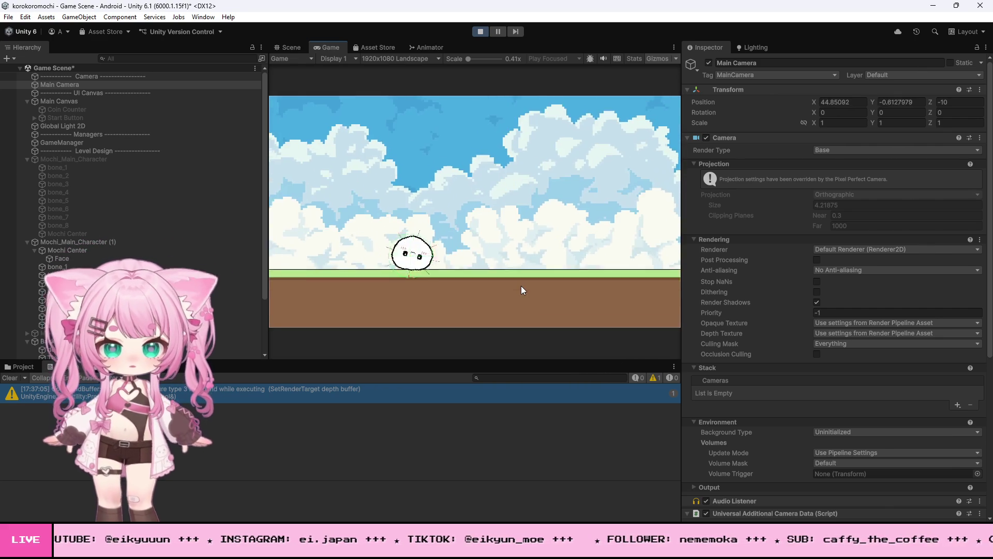
pyautogui.press('space')
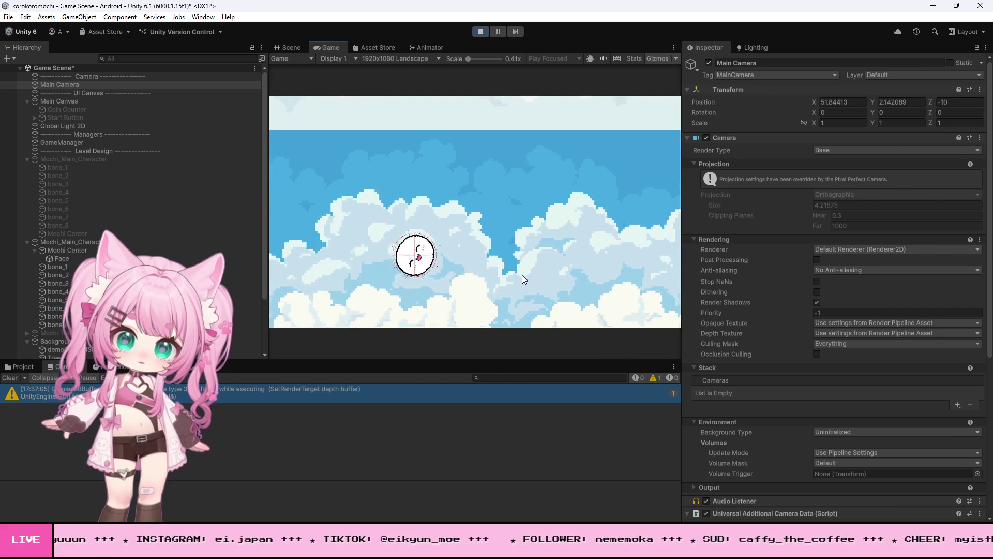
pyautogui.press('Left')
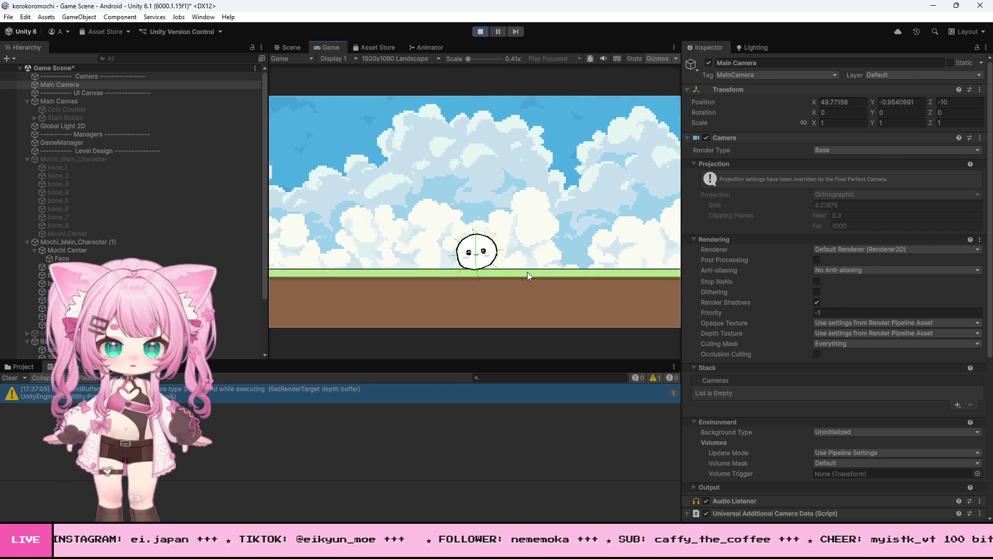
pyautogui.press('Left')
pyautogui.press('space')
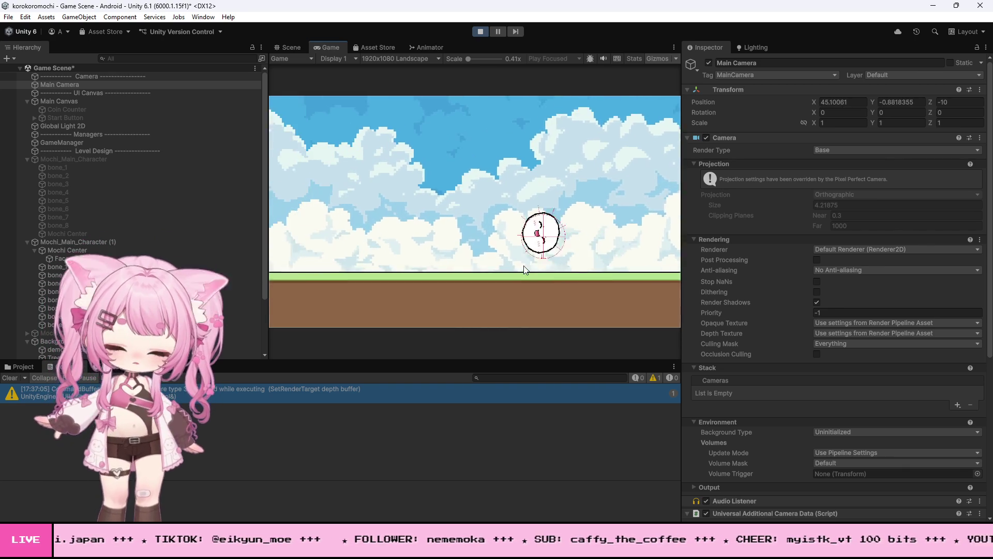
pyautogui.press('Left')
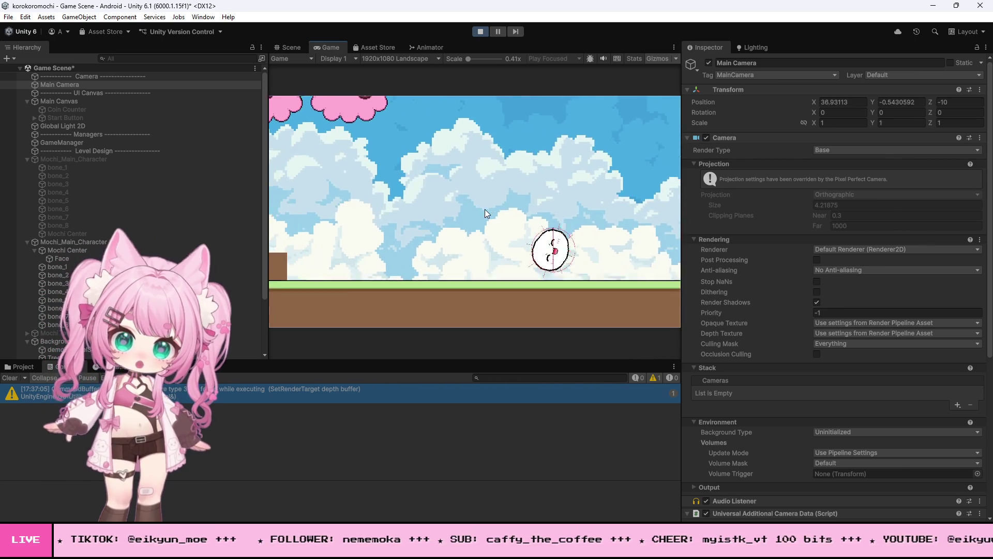
# - Jump the mochi beside the cherry tree and back, then stop Play mode
pyautogui.press('Left')
pyautogui.press('space')
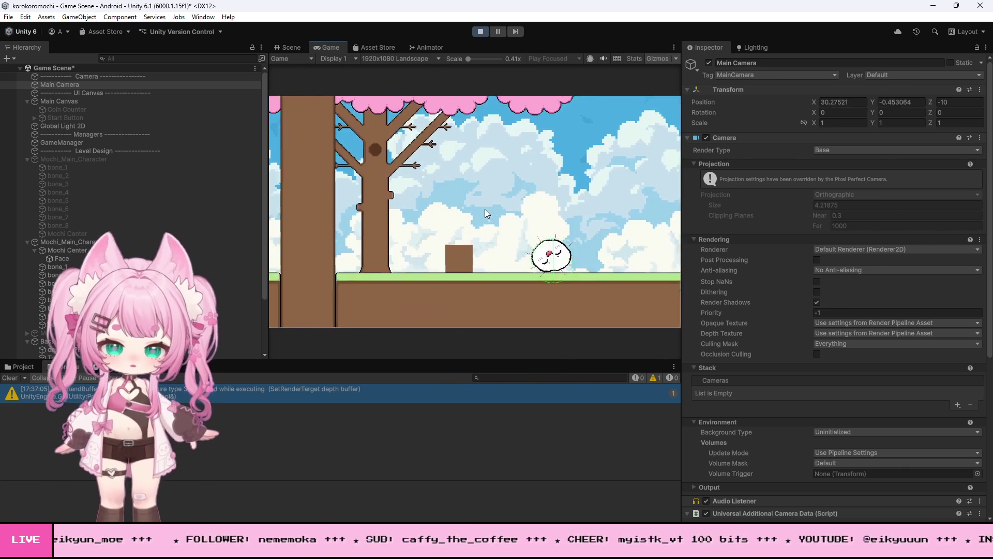
pyautogui.press('Left')
pyautogui.press('space')
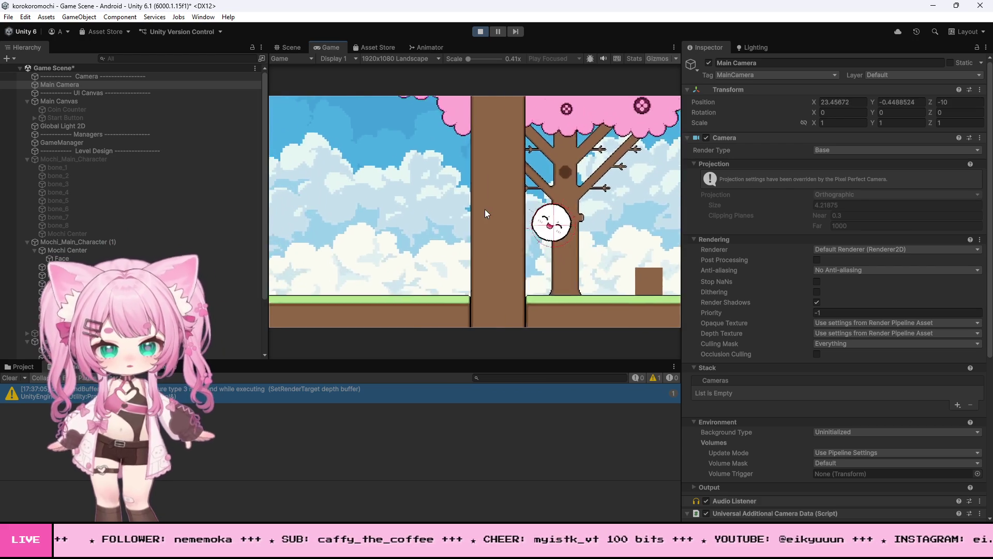
pyautogui.press('Right')
pyautogui.press('space')
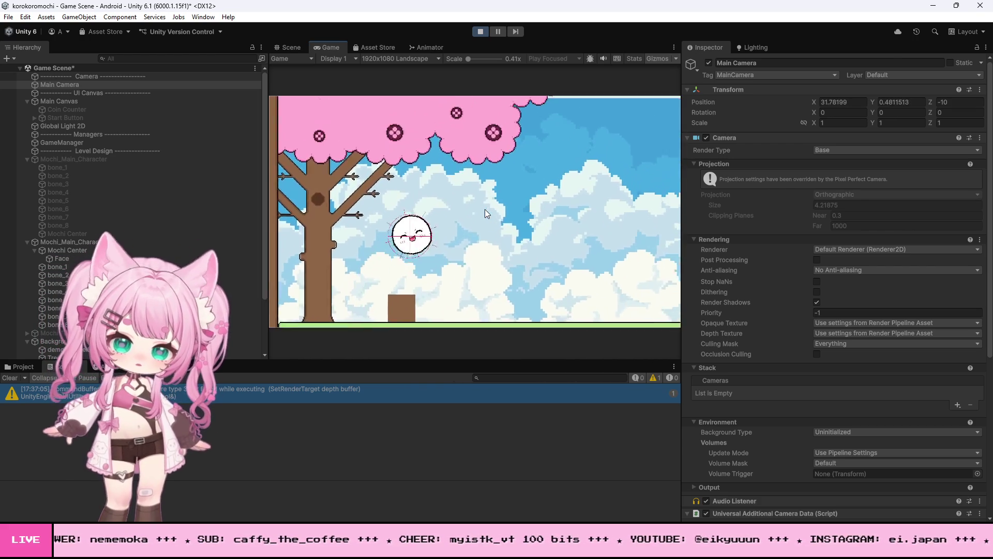
pyautogui.press('Right')
pyautogui.press('space')
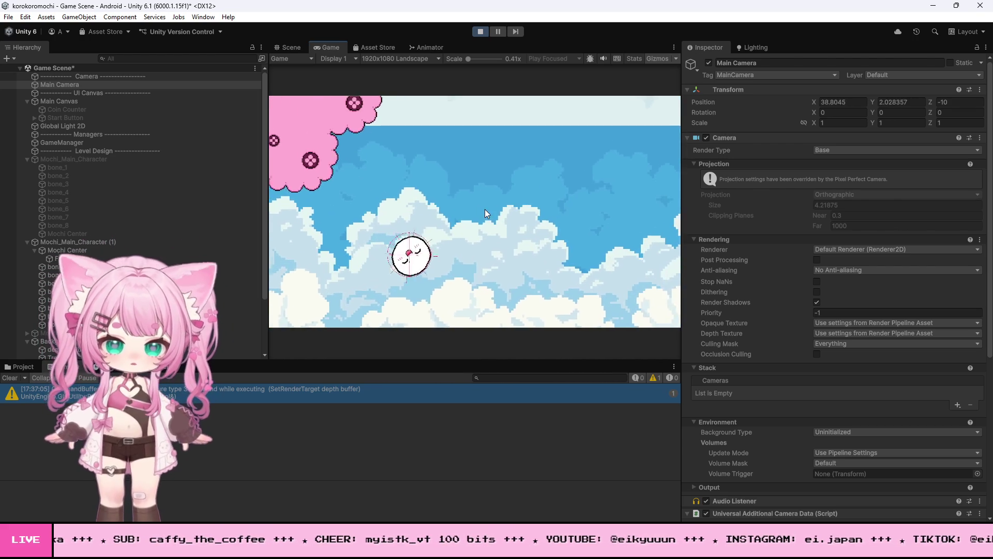
pyautogui.press('Left')
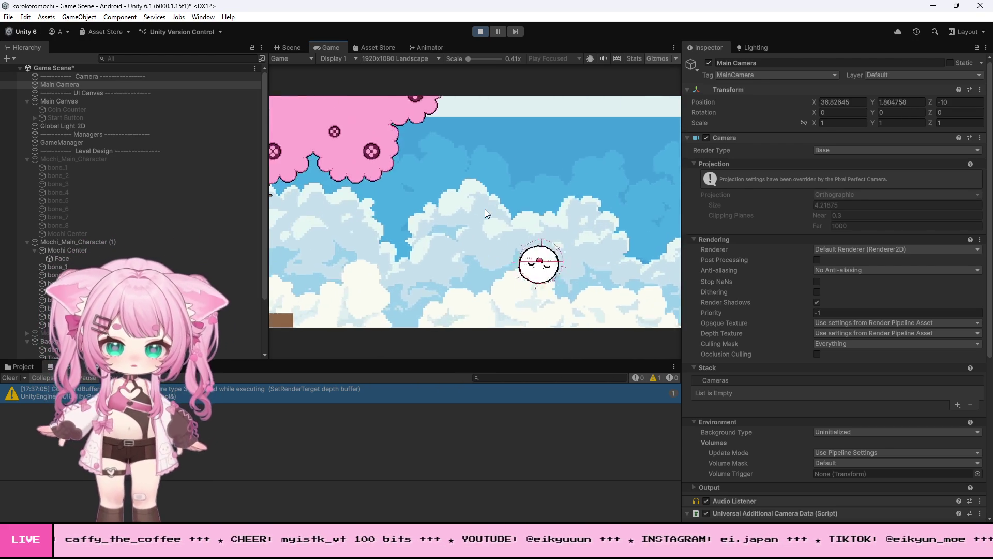
pyautogui.press('space')
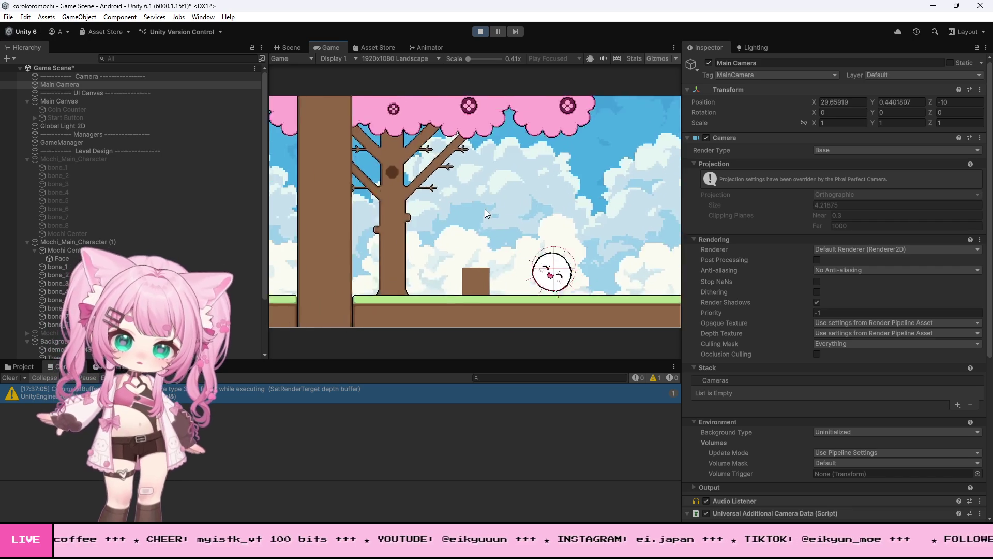
pyautogui.press('space')
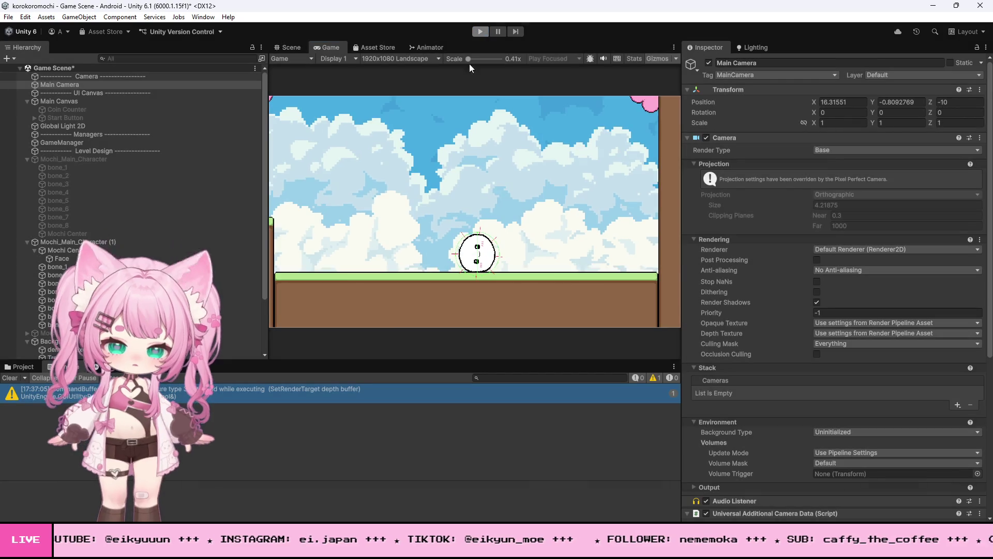
pyautogui.click(480, 31)
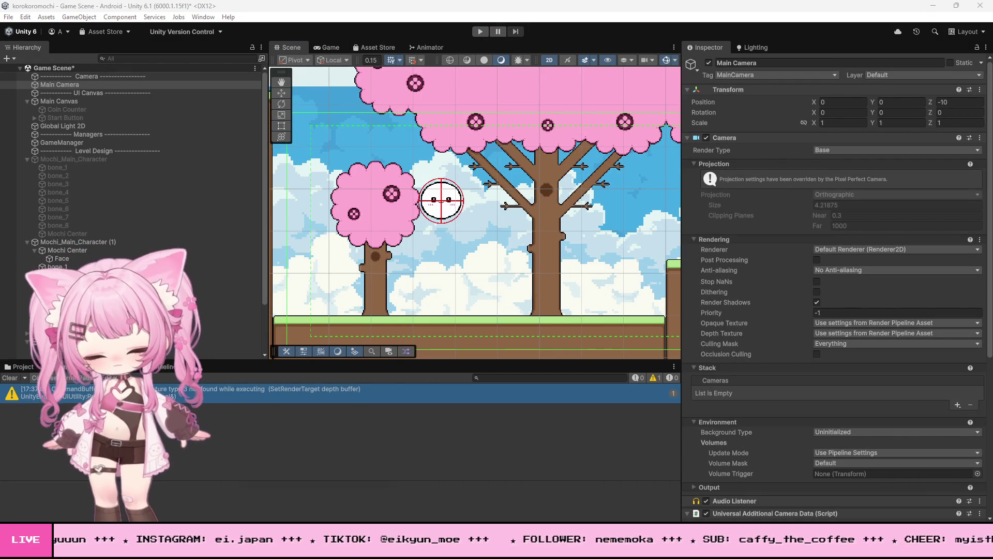
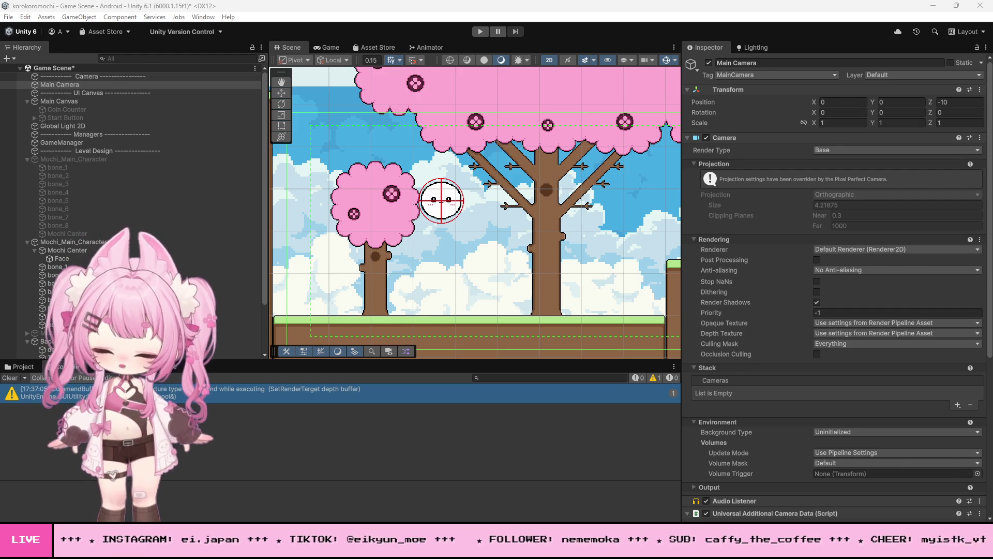
# - Bring up MochiController.cs in Visual Studio, scrolled to line 1 with its movement, jump and wall settings
pyautogui.press('Right')
pyautogui.press('Down')
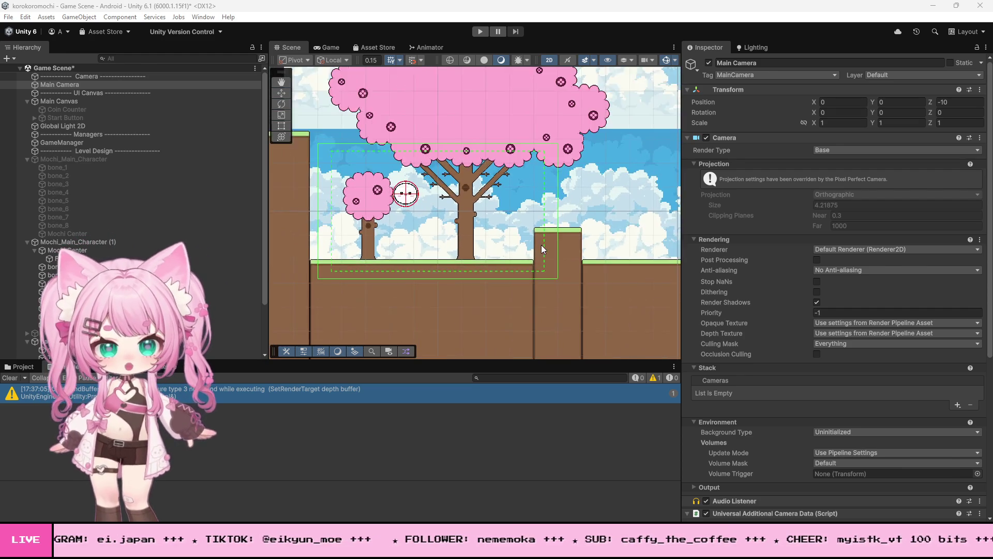
pyautogui.scroll(3, 542, 235)
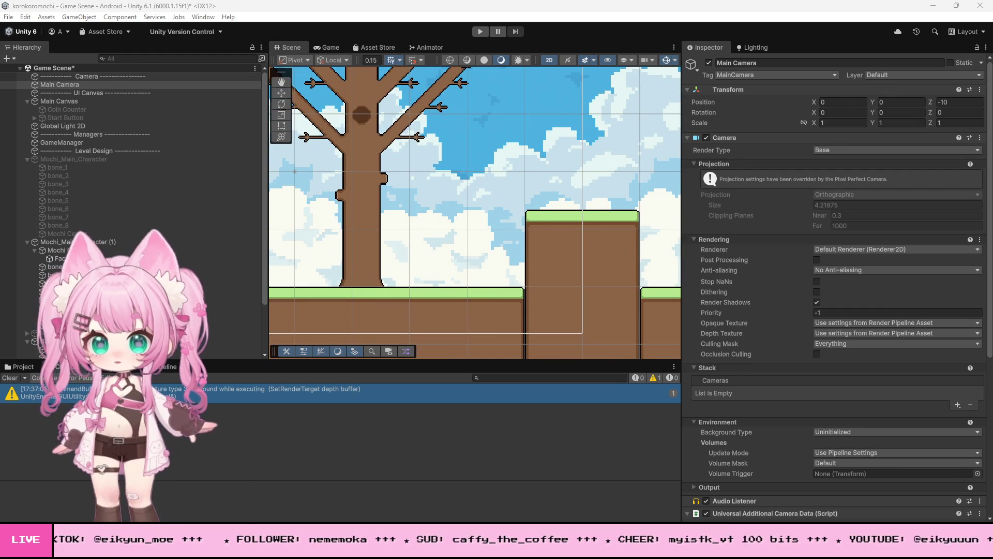
pyautogui.hotkey('alt', 'Tab')
pyautogui.click(261, 95)
pyautogui.scroll(20, 251, 272)
pyautogui.scroll(16, 247, 308)
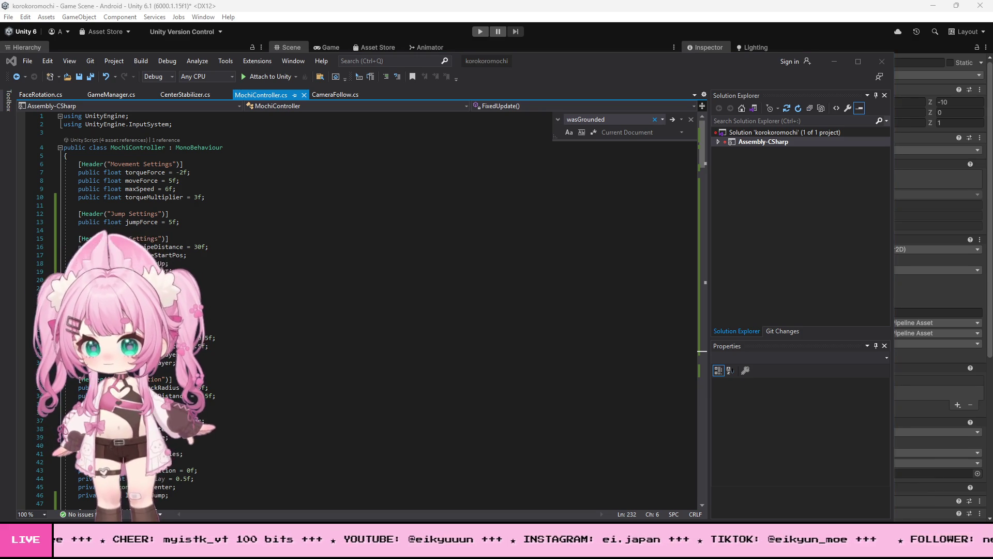
# - Find 'keyboard = Keyboard.current;' and wrap the Update() input lines 64–76 in braces
pyautogui.click(242, 329)
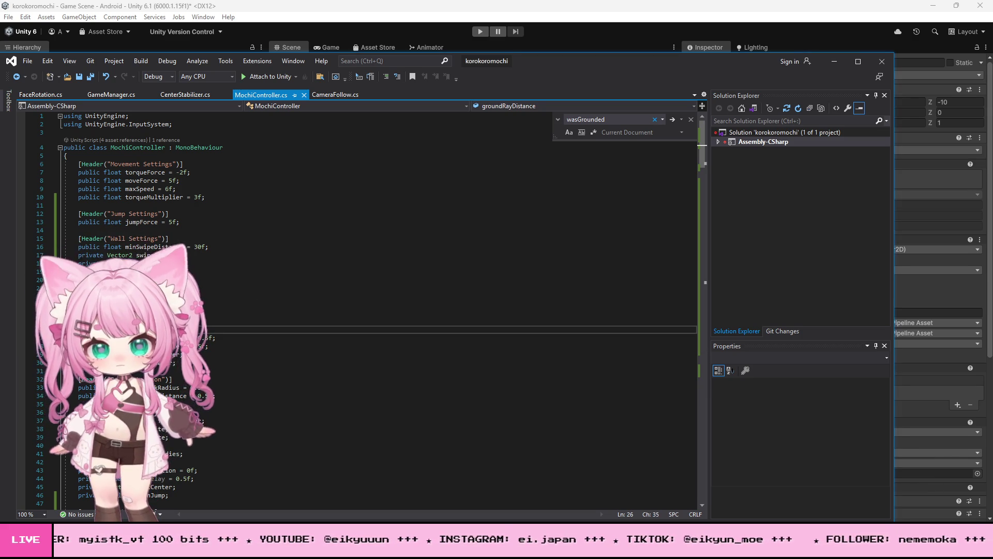
pyautogui.hotkey('ctrl', 'f')
pyautogui.write('keyboard = Keyboard.current;')
pyautogui.scroll(-2, 241, 306)
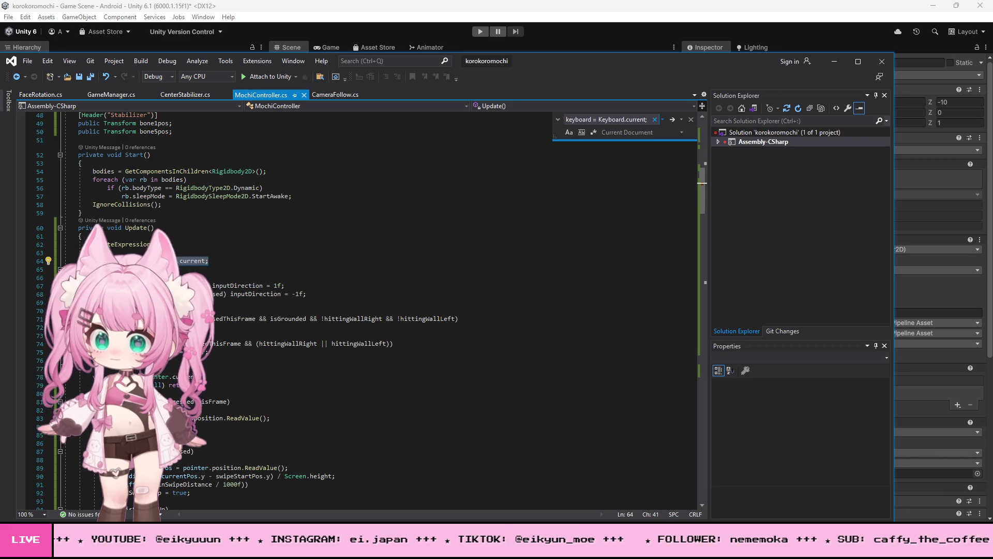
pyautogui.moveTo(92, 260)
pyautogui.mouseDown()
pyautogui.moveTo(136, 318)
pyautogui.moveTo(111, 360)
pyautogui.mouseUp()
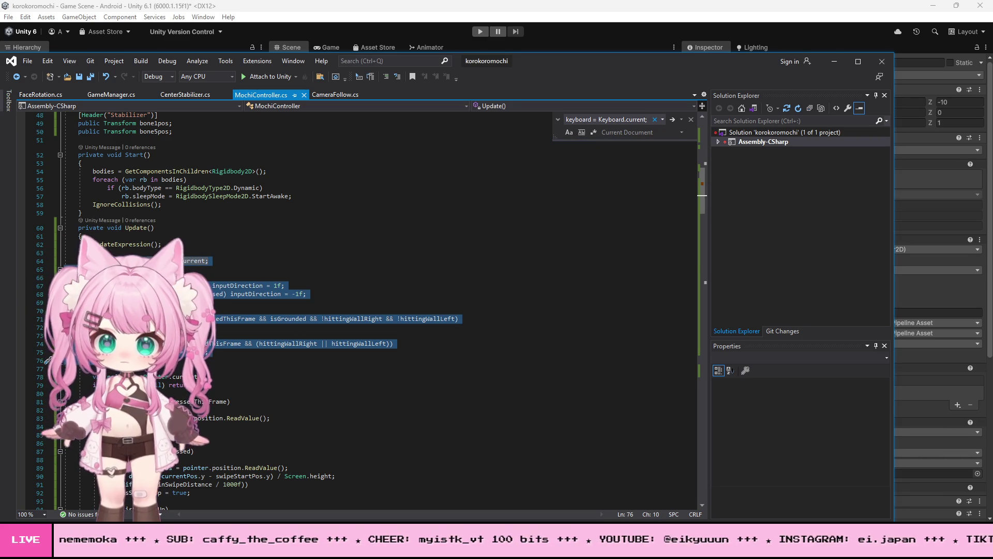
pyautogui.write('{')
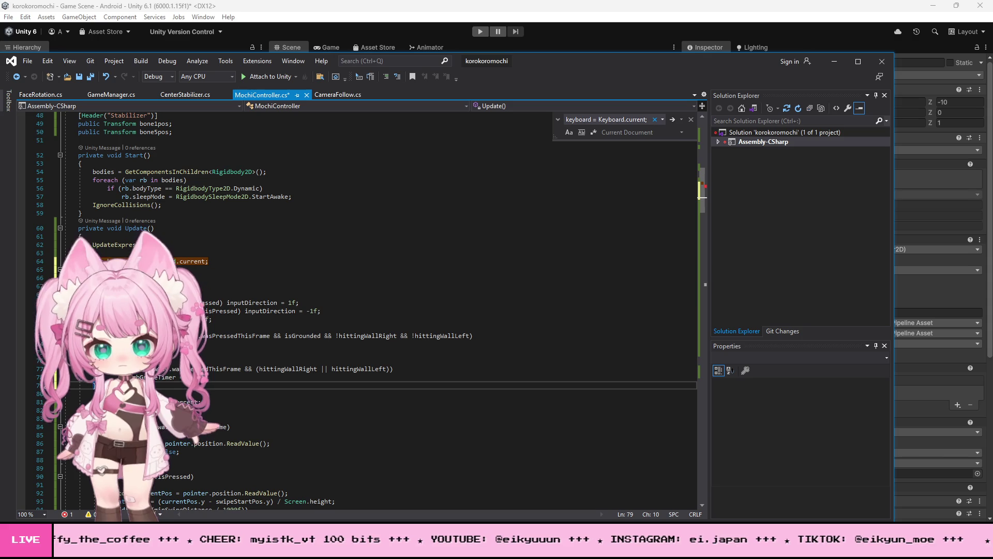
pyautogui.click(212, 302)
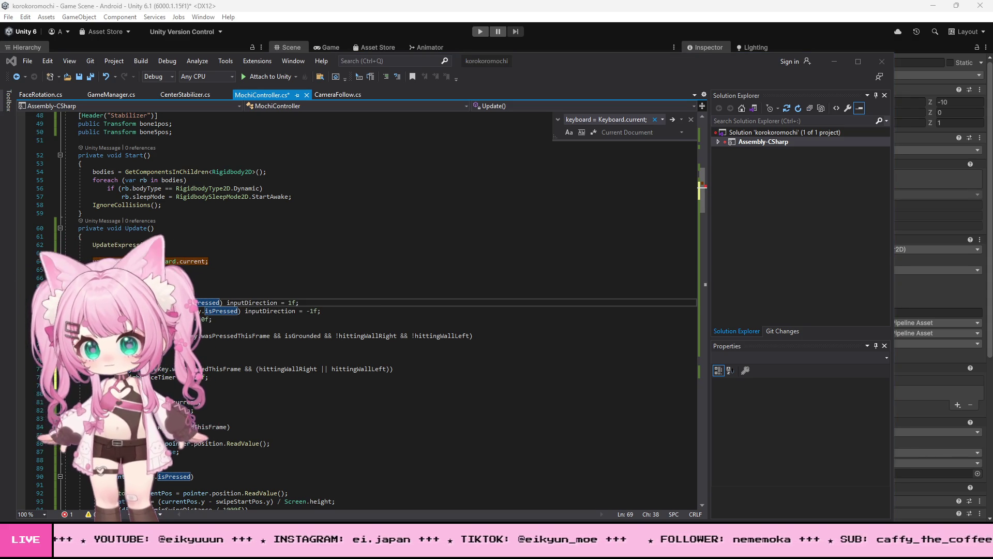
pyautogui.scroll(15, 362, 311)
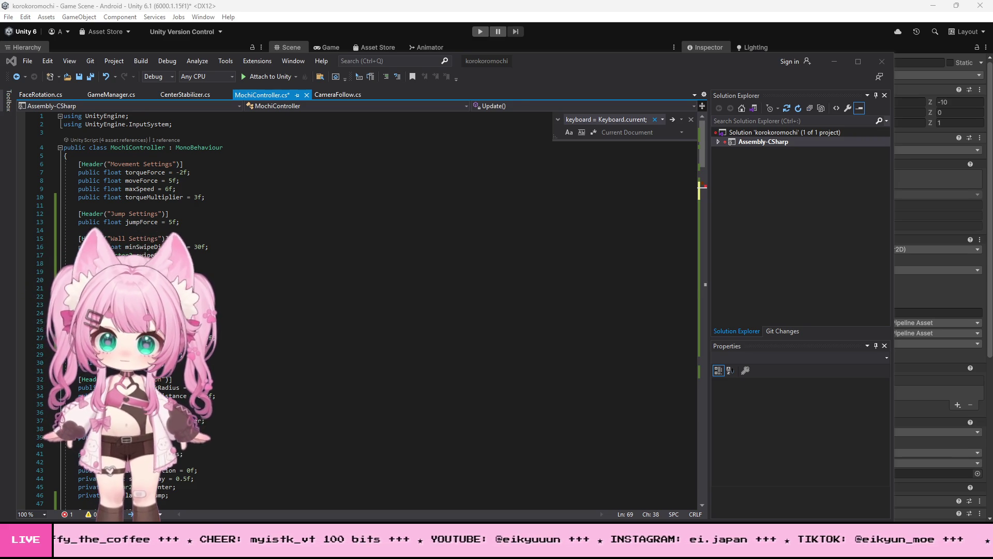
# - Add a new currentlyClimbing field line after the hittingWallLeft field near the top
pyautogui.click(194, 288)
pyautogui.press('Return')
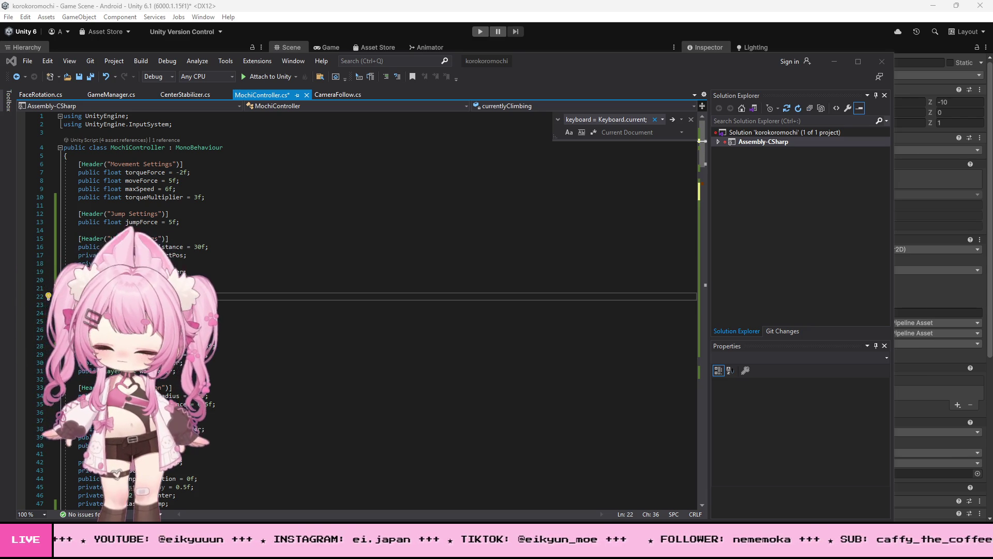
pyautogui.click(317, 250)
# - Replace the isSwipingUp climbing condition on line 153 with the new pasted version
pyautogui.hotkey('ctrl', 'f')
pyautogui.hotkey('ctrl', 'v')
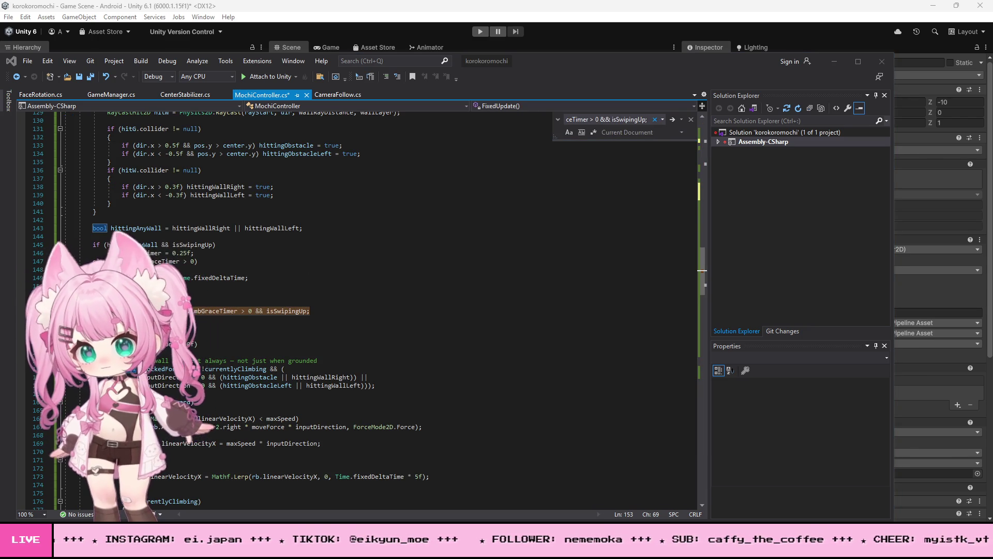
pyautogui.moveTo(309, 311); pyautogui.dragTo(77, 311)
pyautogui.hotkey('ctrl', 'v')
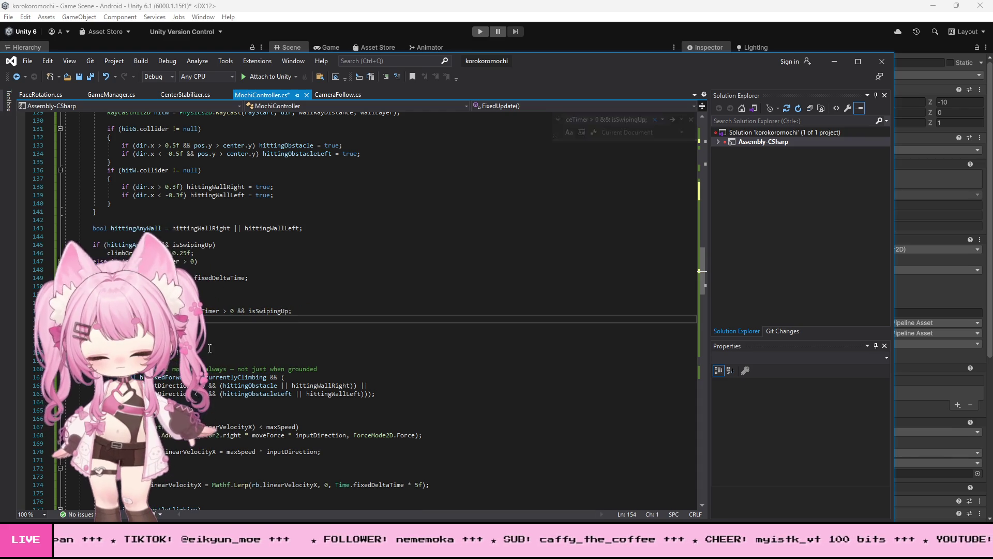
pyautogui.click(376, 311)
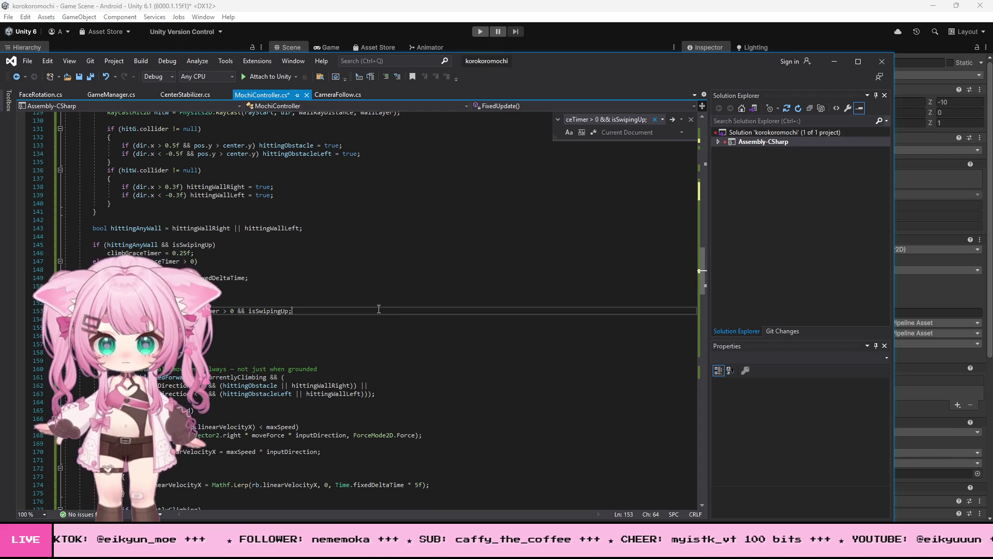
# - Save MochiController.cs and switch back to Unity to recompile
pyautogui.click(26, 61)
pyautogui.click(64, 186)
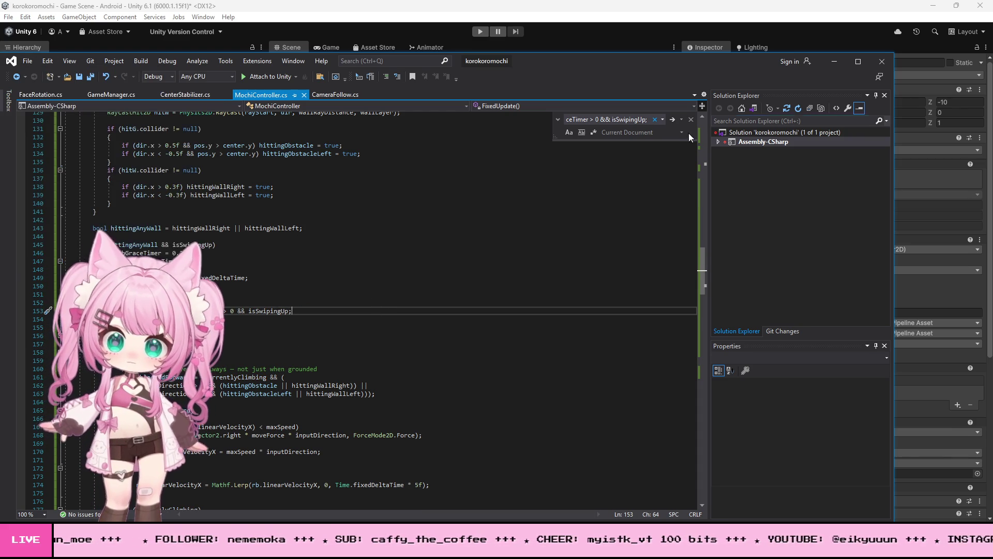
pyautogui.hotkey('alt', 'Tab')
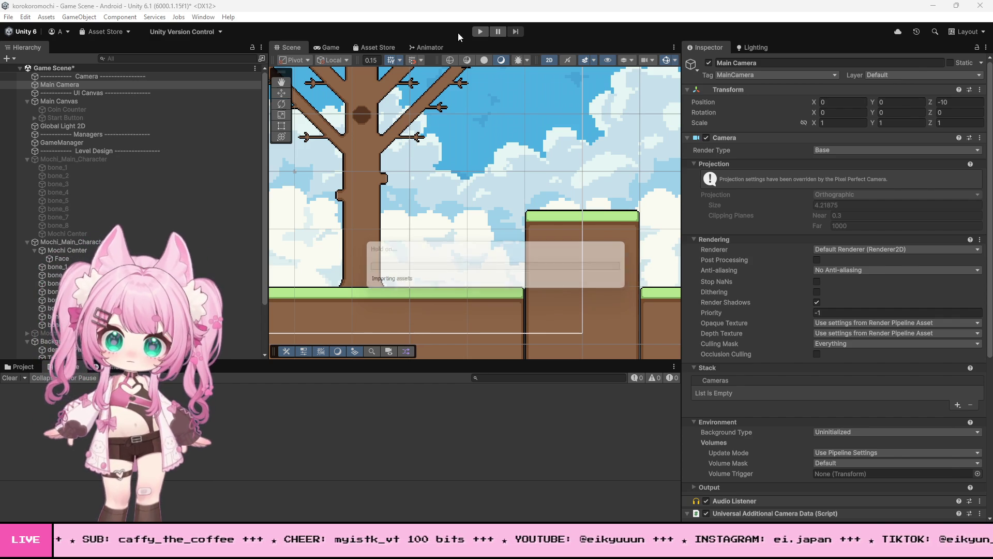
pyautogui.click(480, 32)
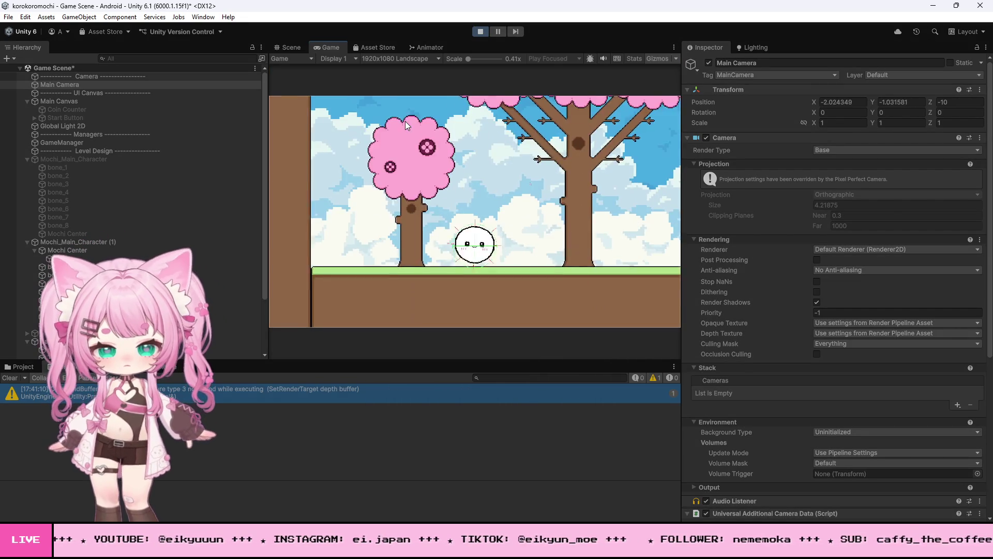
pyautogui.press('Right')
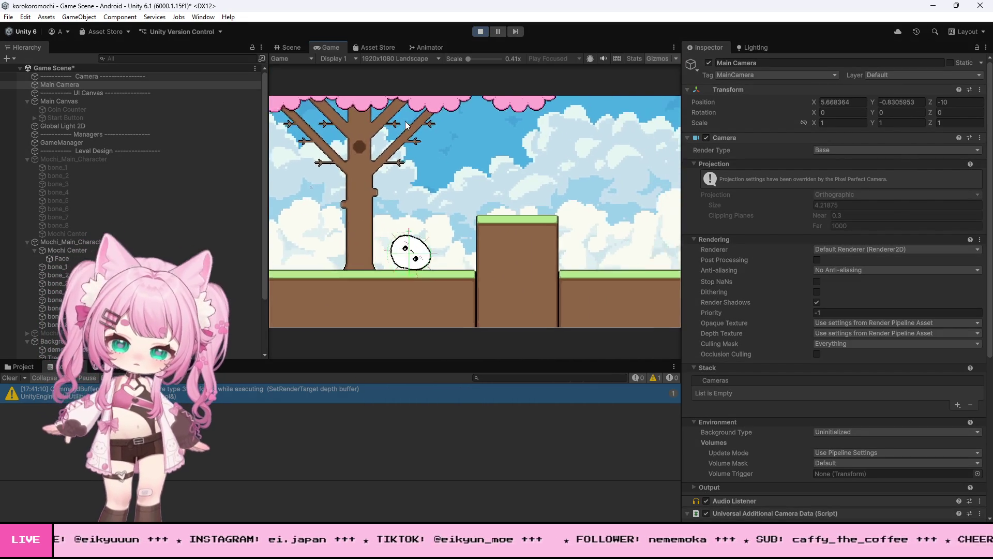
pyautogui.press('space')
pyautogui.press('Right')
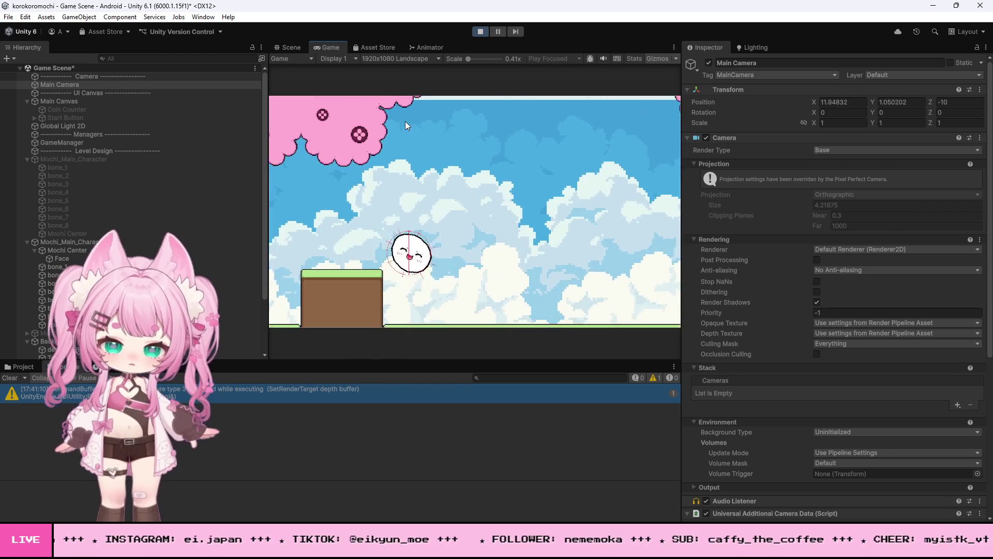
pyautogui.press('Right')
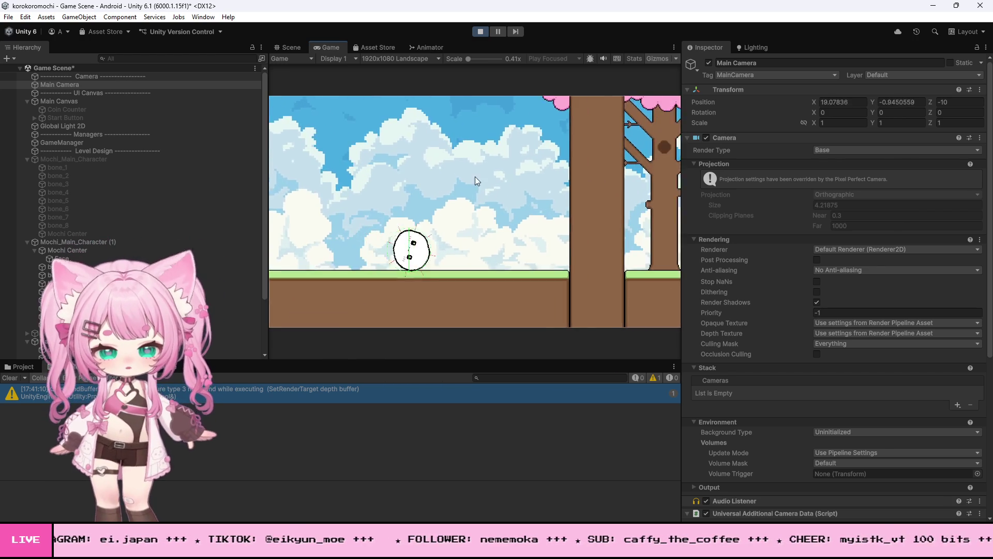
pyautogui.press('Right')
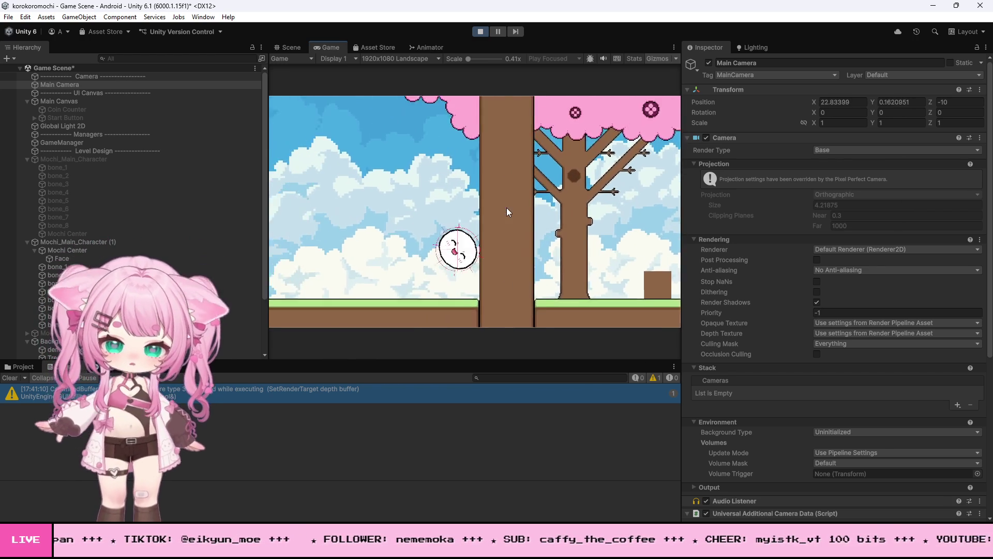
pyautogui.press('Right')
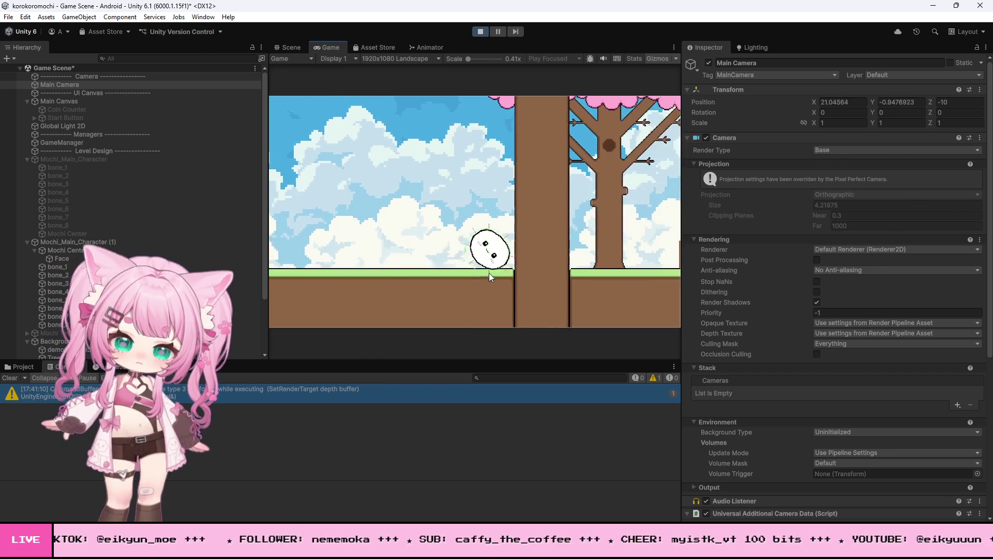
pyautogui.press('Right')
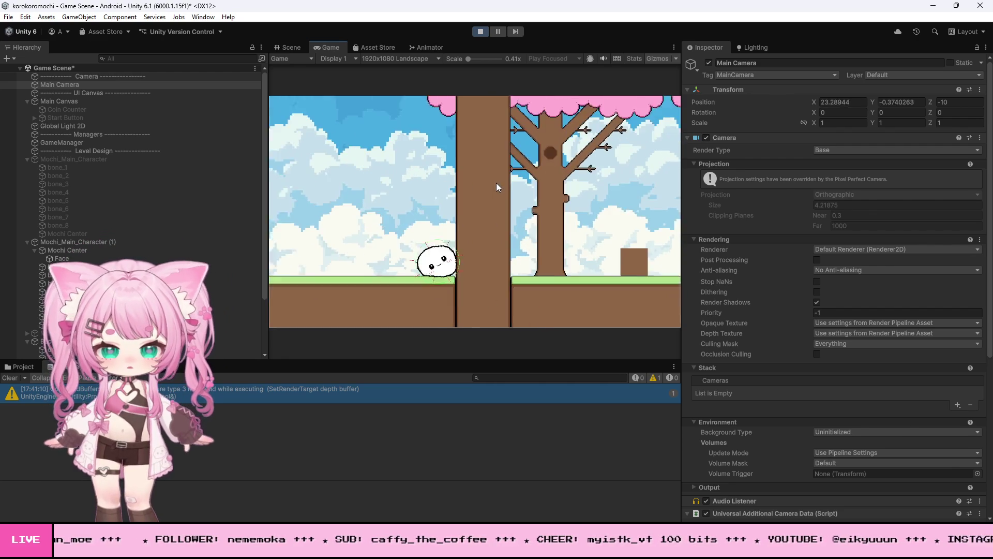
pyautogui.press('Left')
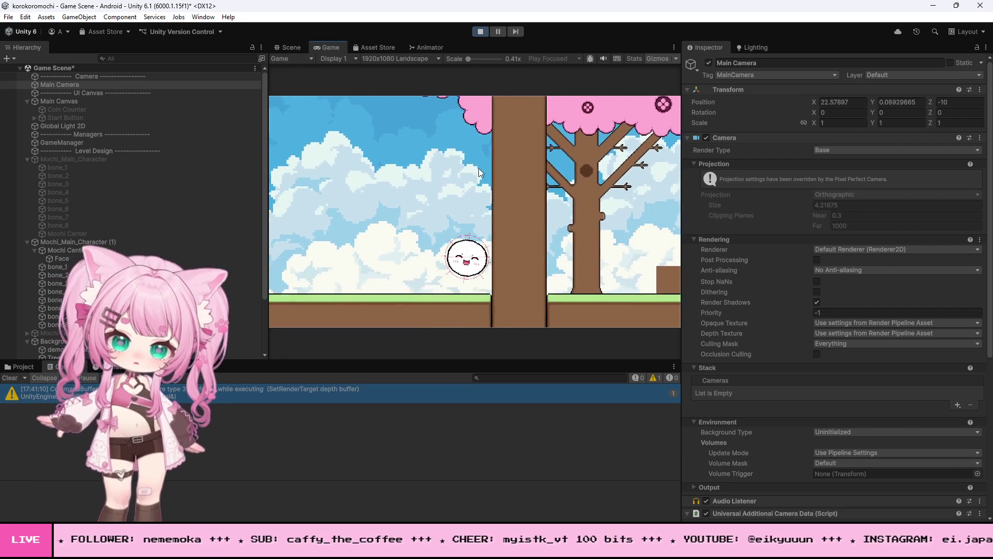
pyautogui.press('space')
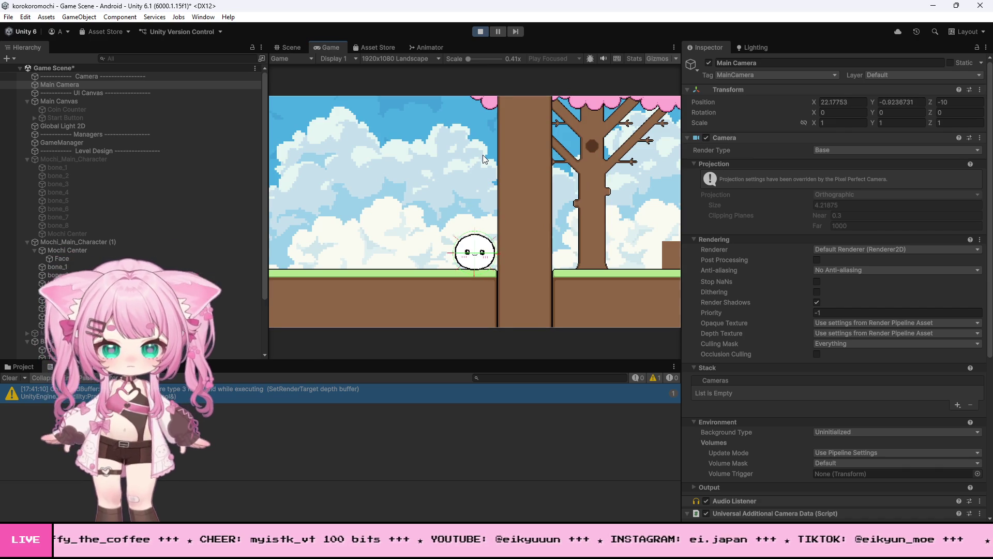
pyautogui.click(480, 31)
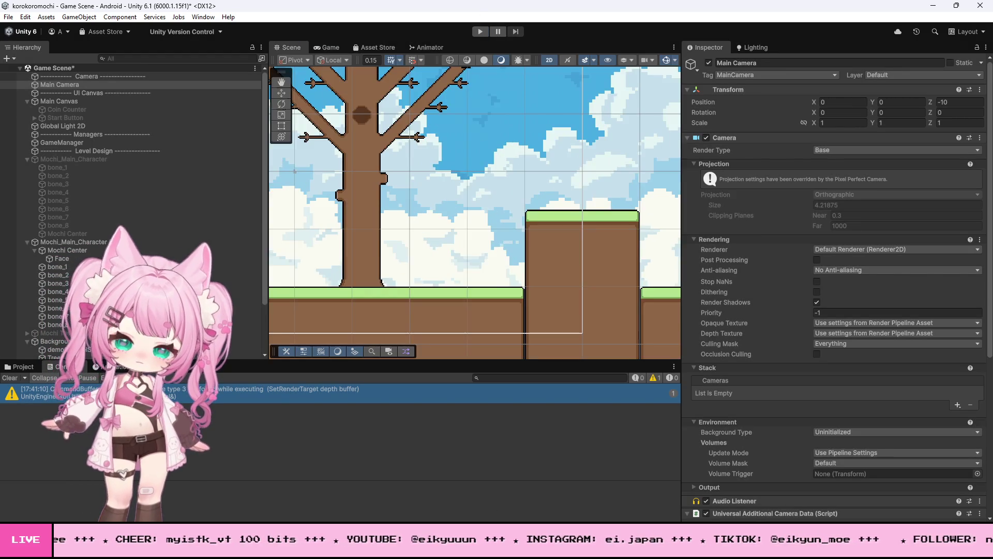
# - Revert the line 153 condition edit and the added field line near the top
pyautogui.hotkey('alt', 'Tab')
pyautogui.hotkey('shift', 'Home')
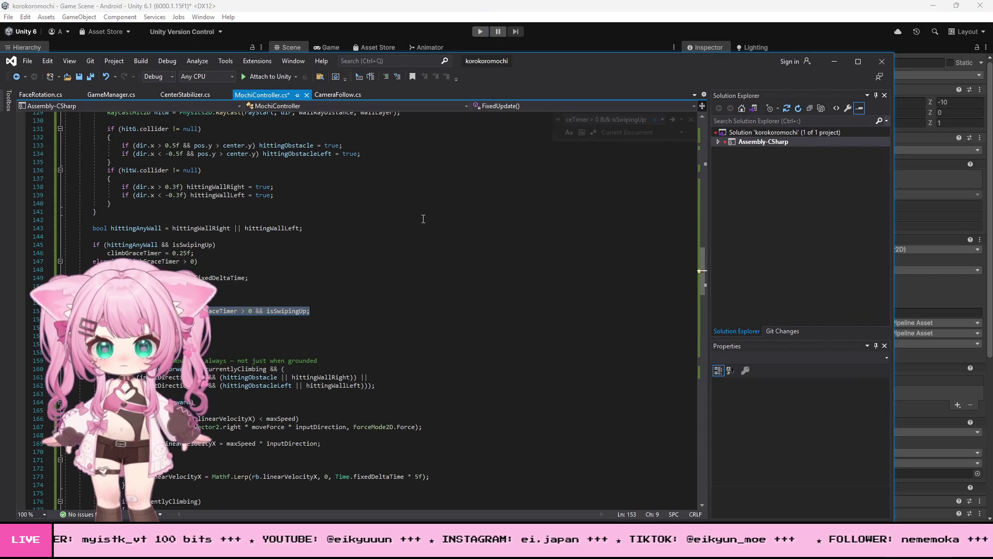
pyautogui.hotkey('ctrl', 'z')
pyautogui.hotkey('ctrl', 'z')
pyautogui.scroll(1, 423, 219)
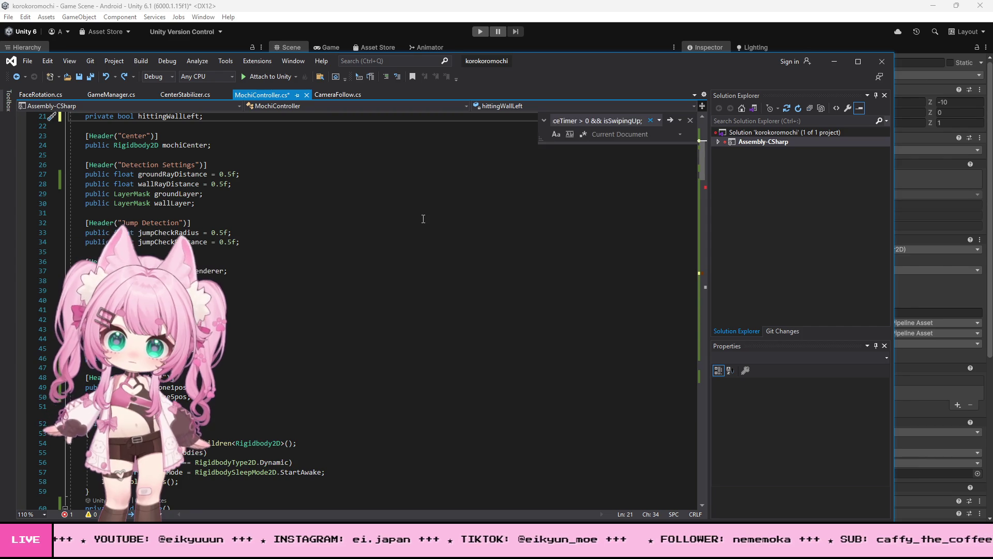
pyautogui.scroll(-2, 423, 218)
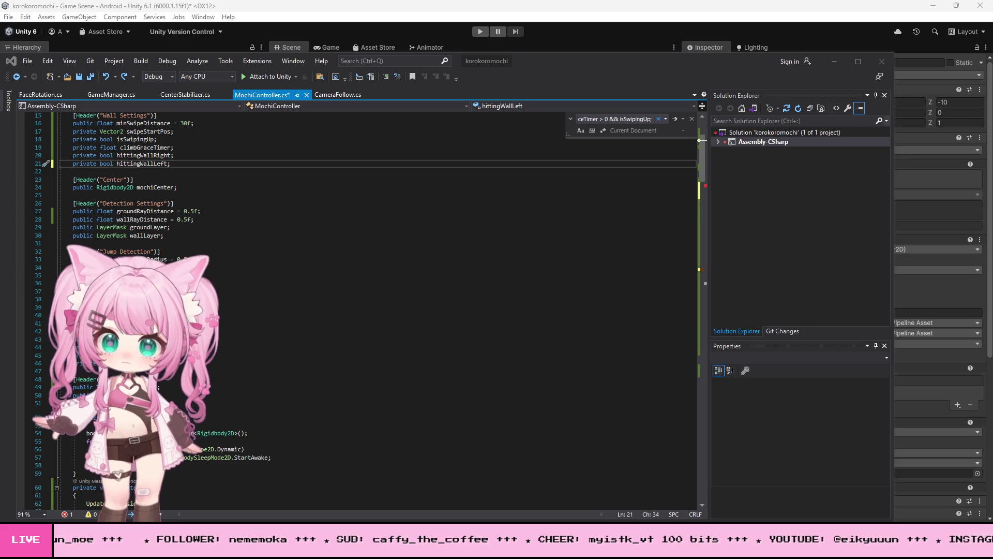
# - Save MochiController.cs and return to the Unity editor
pyautogui.click(28, 60)
pyautogui.click(49, 184)
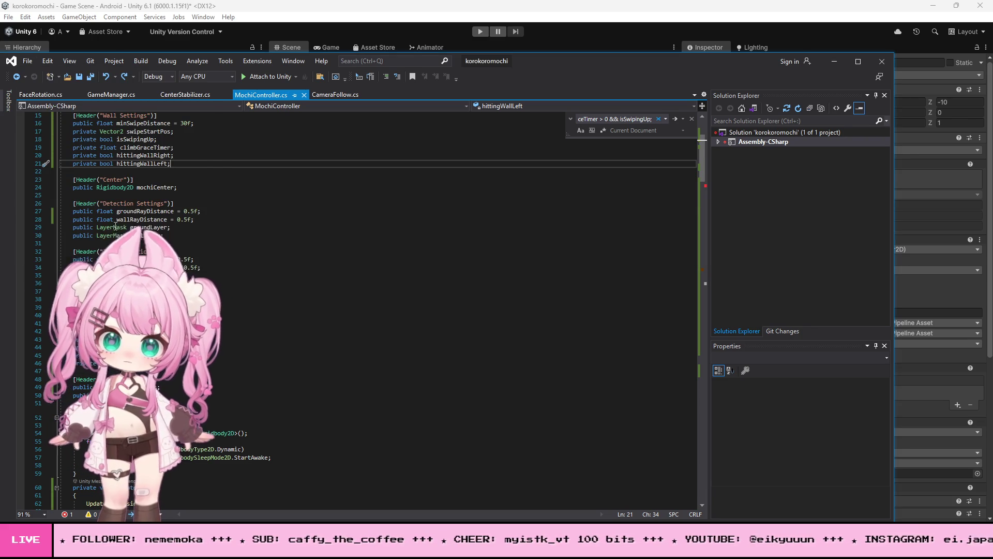
pyautogui.hotkey('alt', 'Tab')
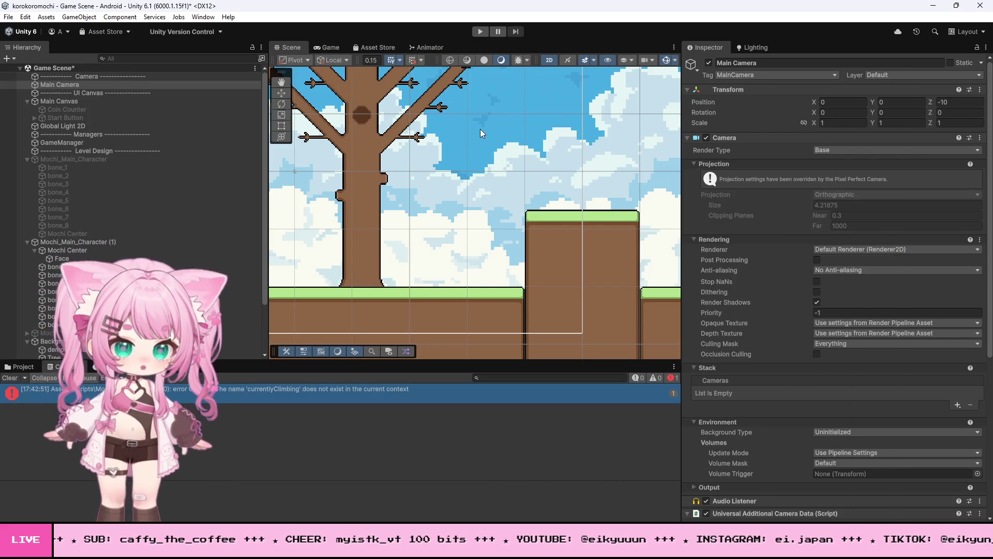
# - Attempt Play, then undo recent MochiController.cs edits to clear the compile error
pyautogui.click(481, 32)
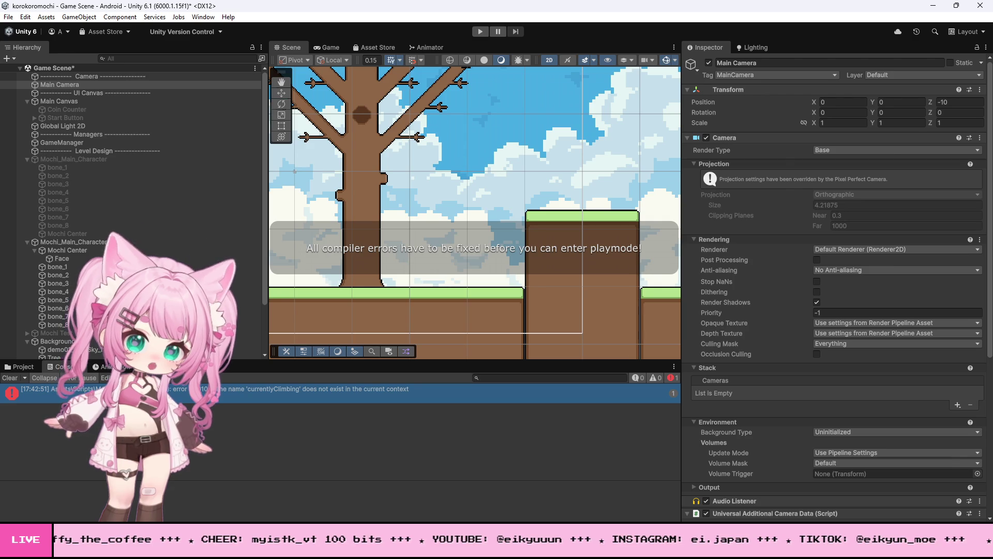
pyautogui.hotkey('alt', 'Tab')
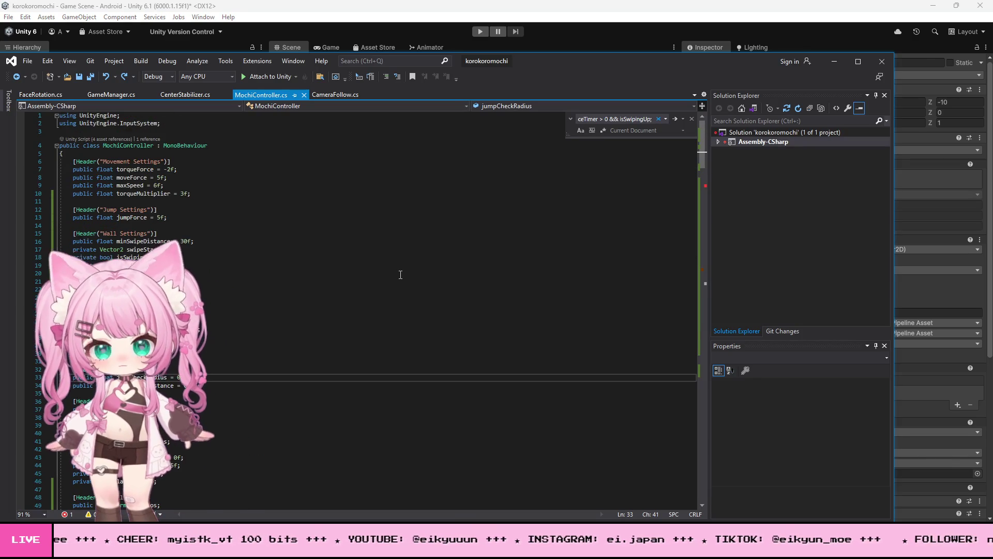
pyautogui.hotkey('ctrl', 'z')
pyautogui.scroll(-2, 402, 282)
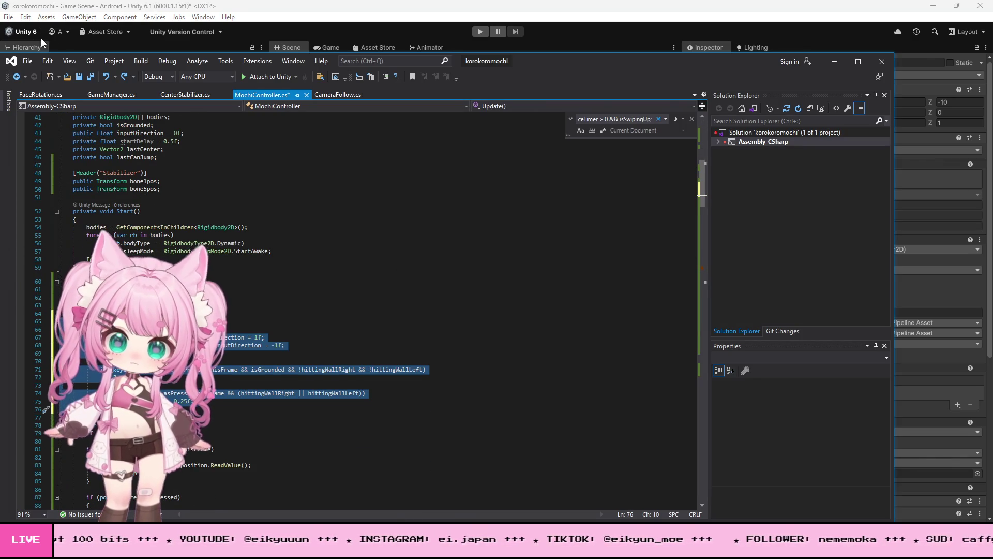
pyautogui.hotkey('ctrl', 'z')
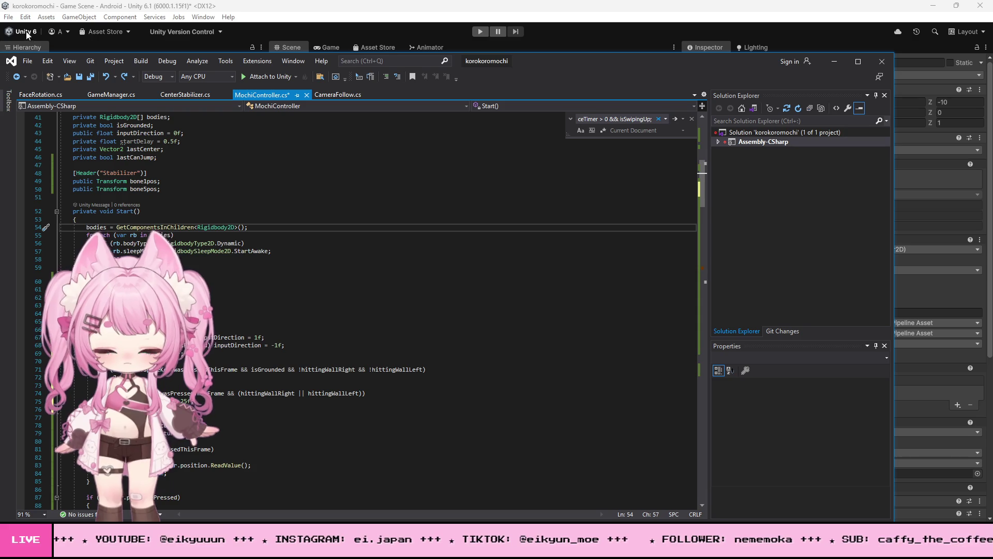
pyautogui.scroll(-3, 315, 275)
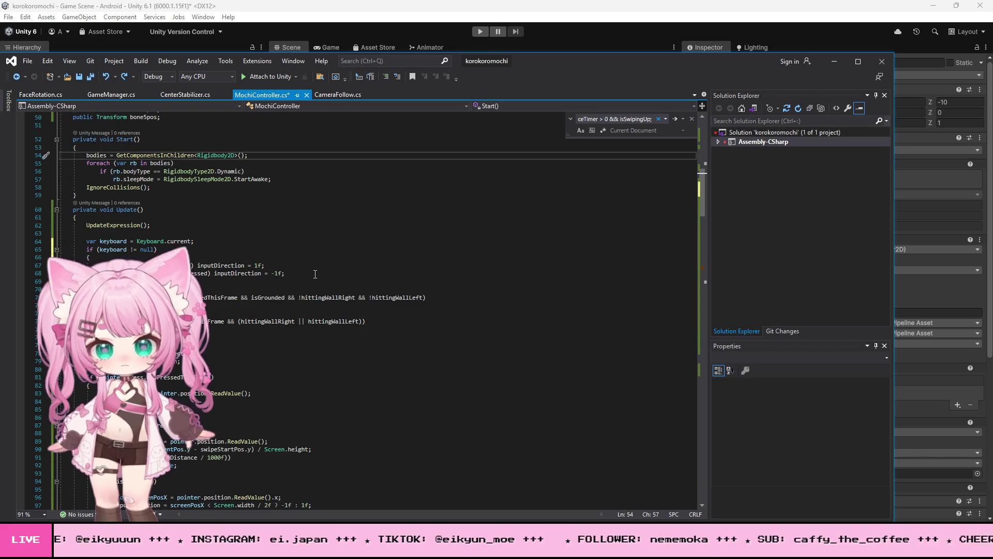
pyautogui.hotkey('ctrl', 'z')
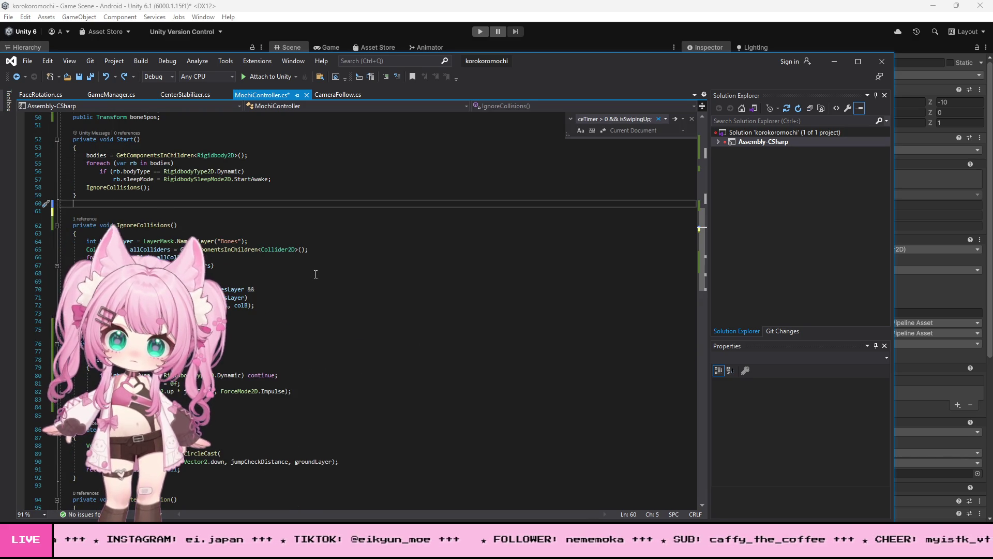
# - Redo the over-undone edits via Edit > Redo, Save All, and return to Unity
pyautogui.click(48, 61)
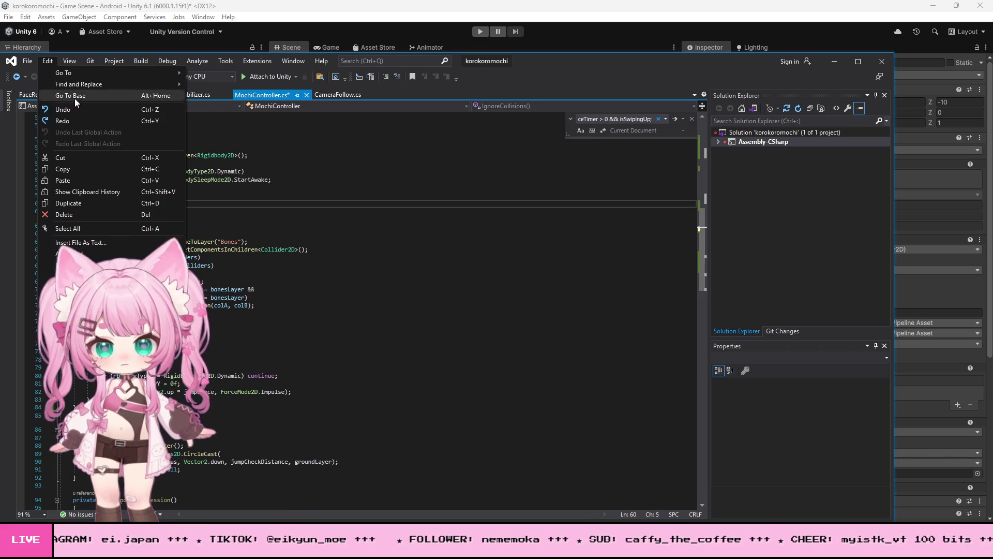
pyautogui.click(79, 122)
pyautogui.click(26, 61)
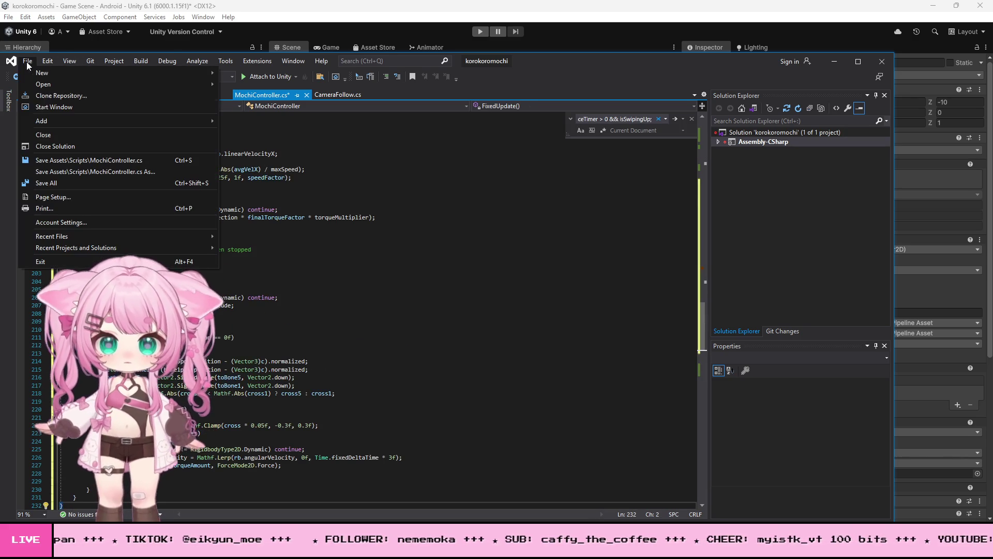
pyautogui.click(67, 182)
pyautogui.click(834, 61)
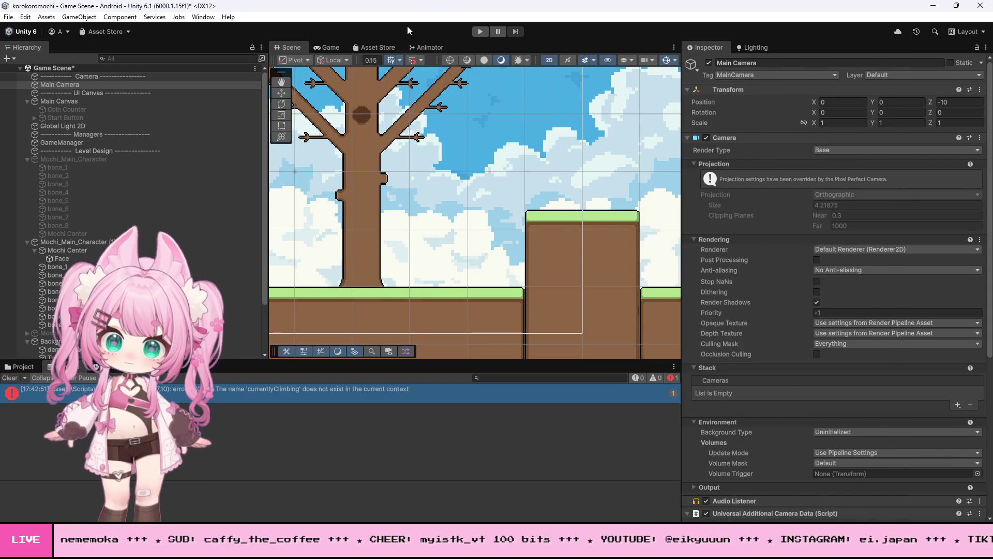
# - Start Play and roll the mochi right, jumping it past the trunk and canopy onto the tall platform
pyautogui.click(480, 32)
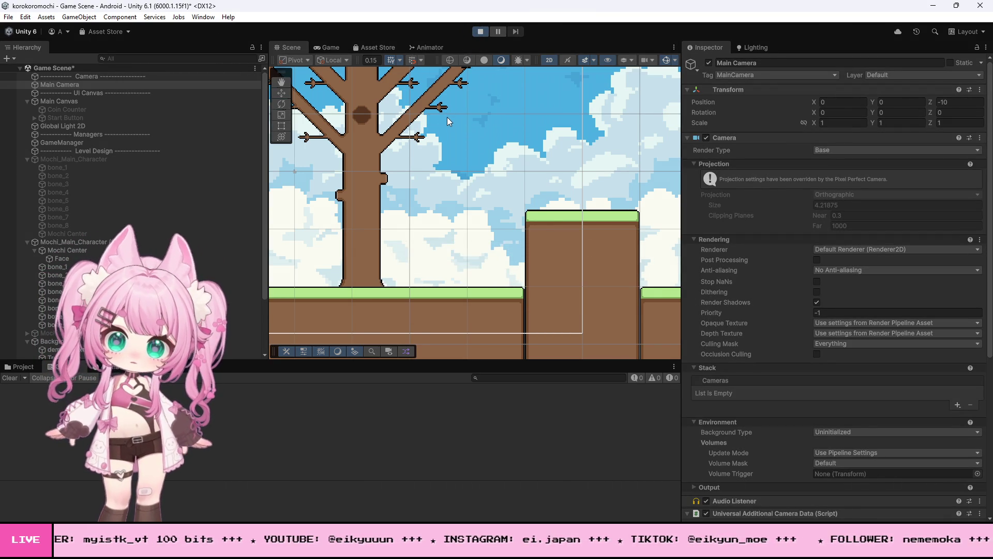
pyautogui.press('Right')
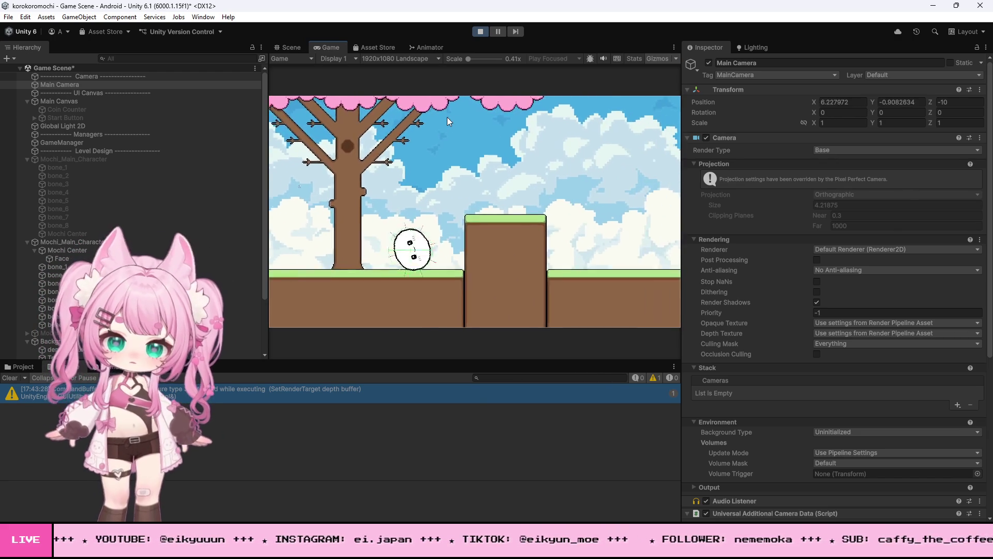
pyautogui.press('space')
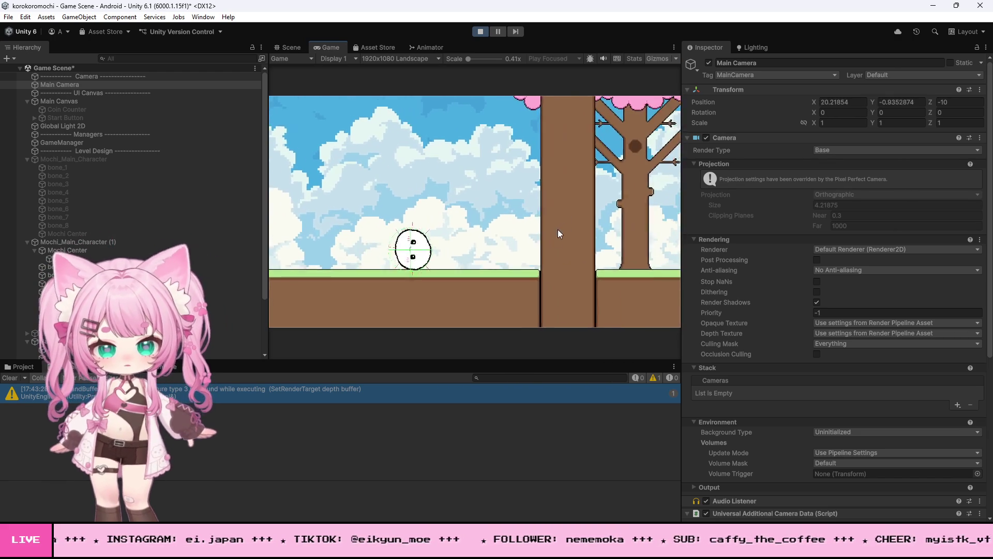
pyautogui.press('space')
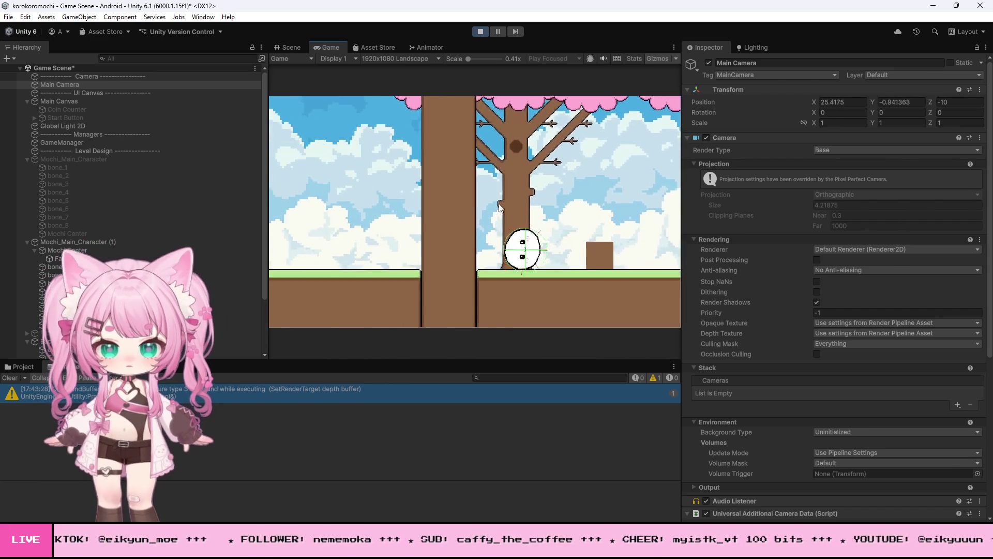
pyautogui.press('space')
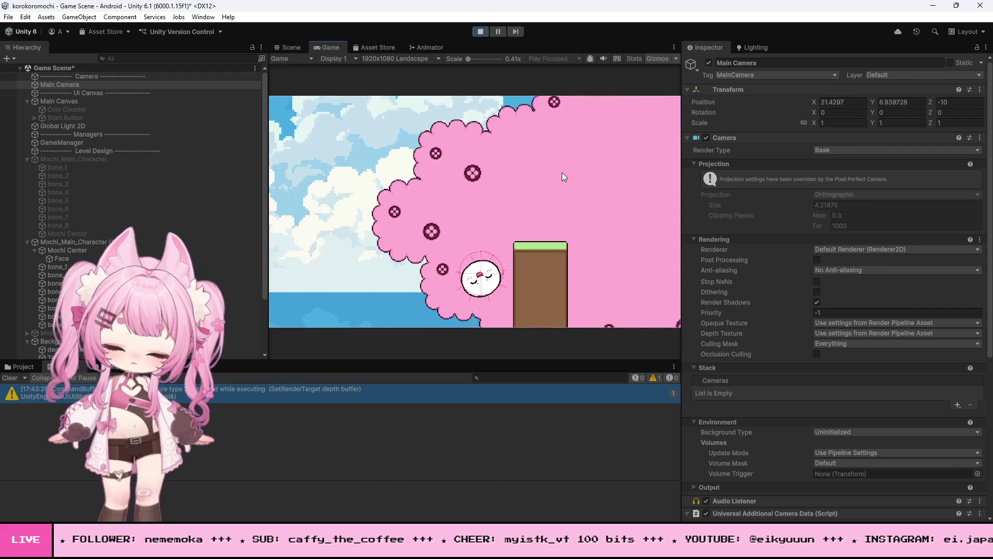
pyautogui.press('space')
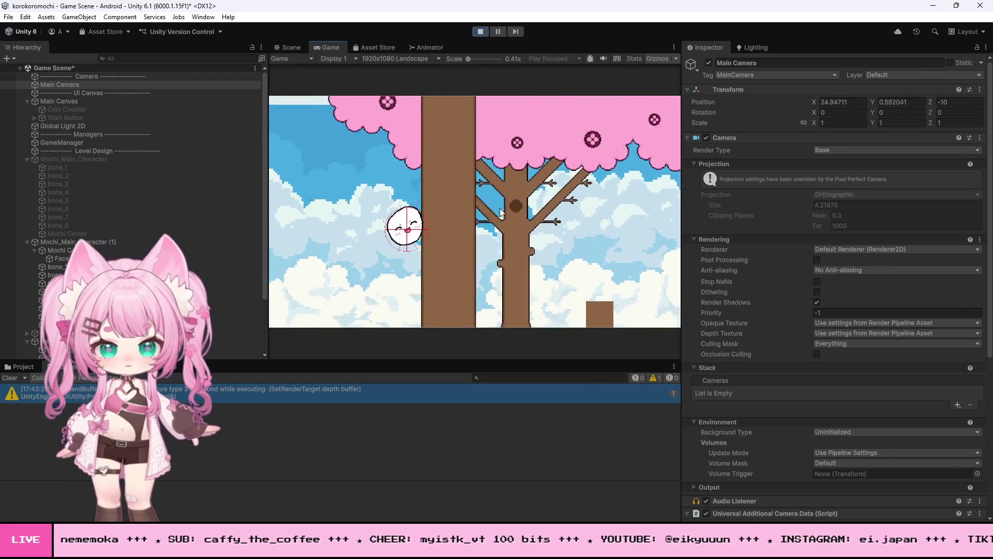
pyautogui.press('space')
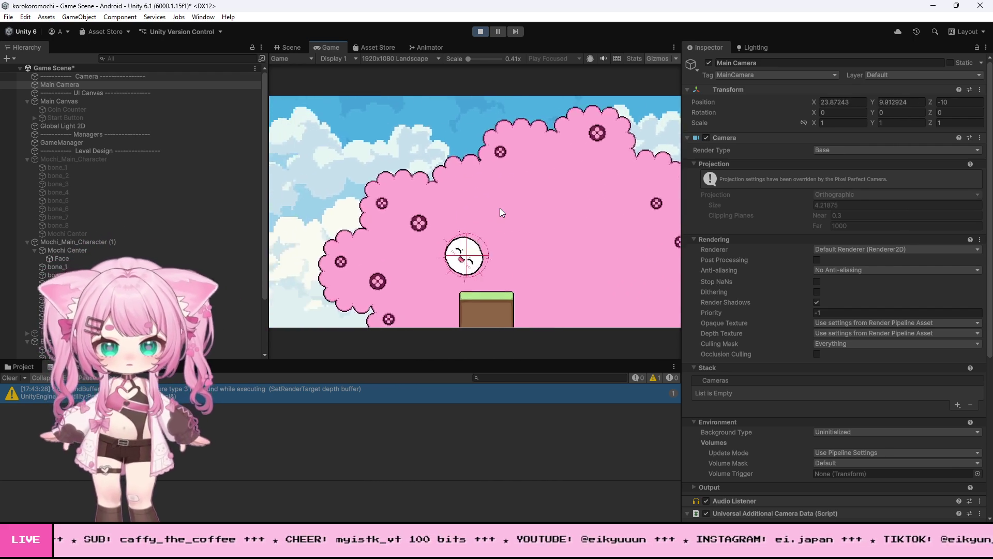
# - Steer the mochi back, press it against the trunk to climb, swipe-launch it, then stop Play
pyautogui.press('Right')
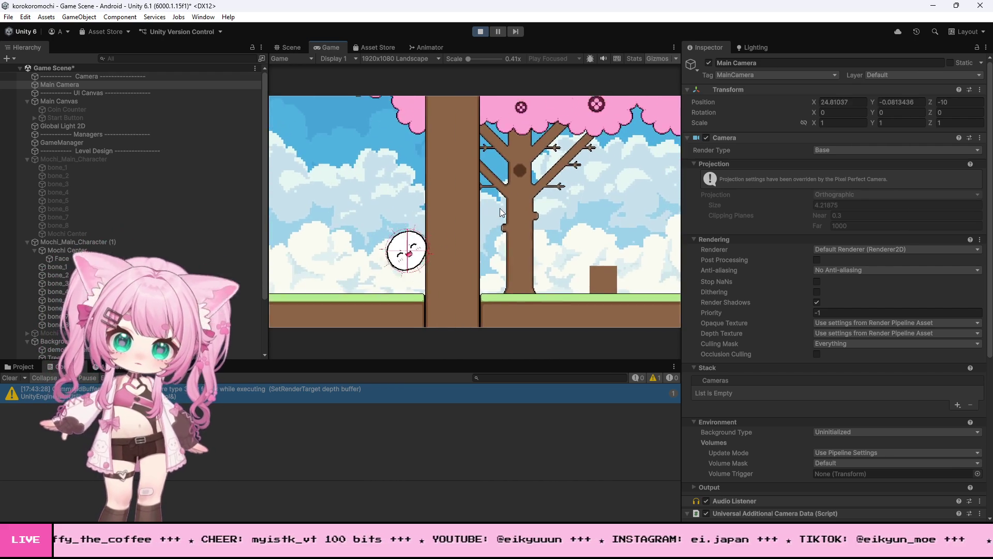
pyautogui.press('space')
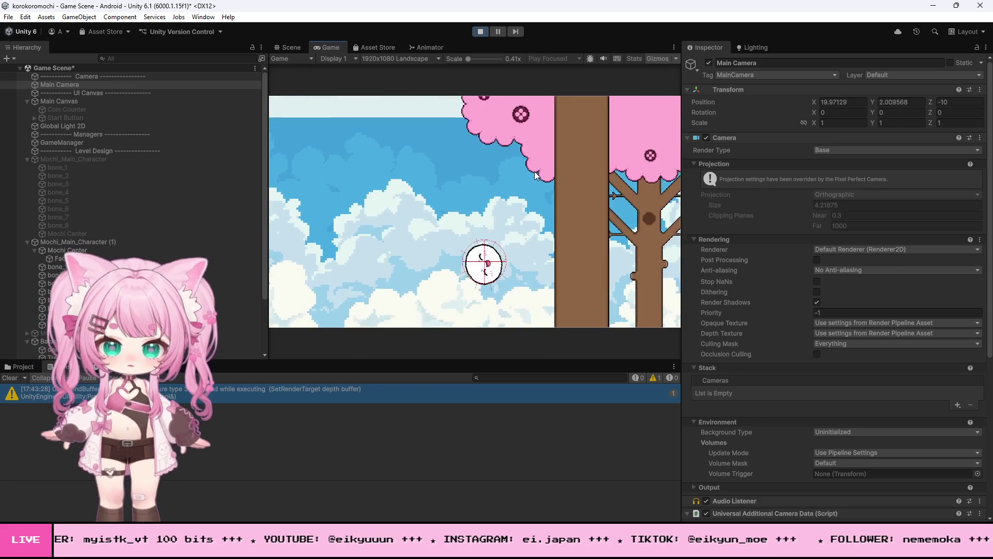
pyautogui.press('Right')
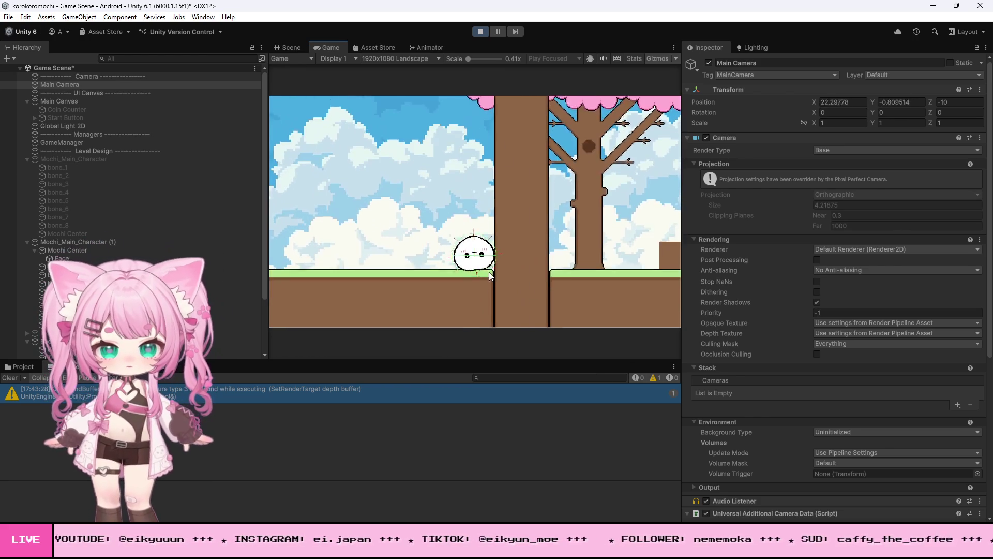
pyautogui.moveTo(491, 275); pyautogui.dragTo(514, 294)
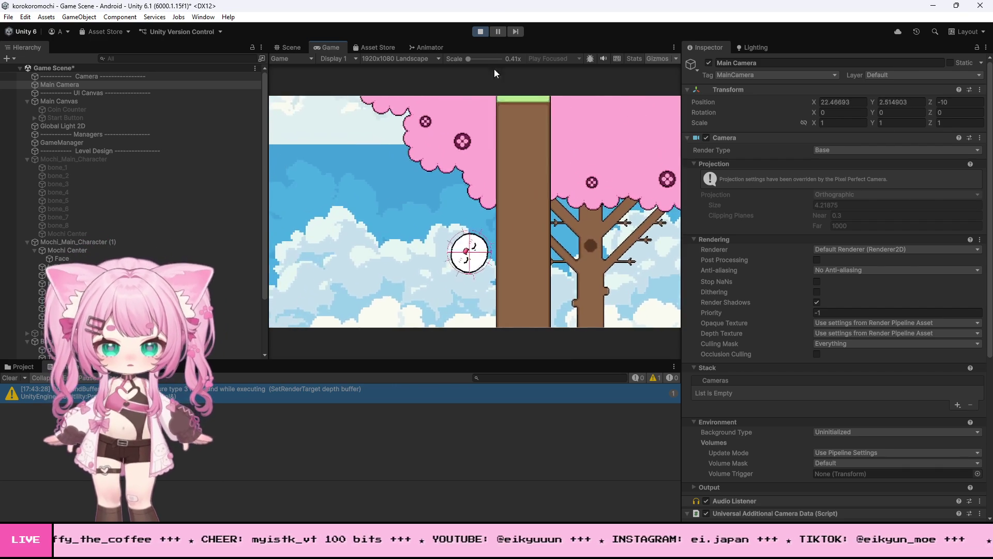
pyautogui.click(479, 32)
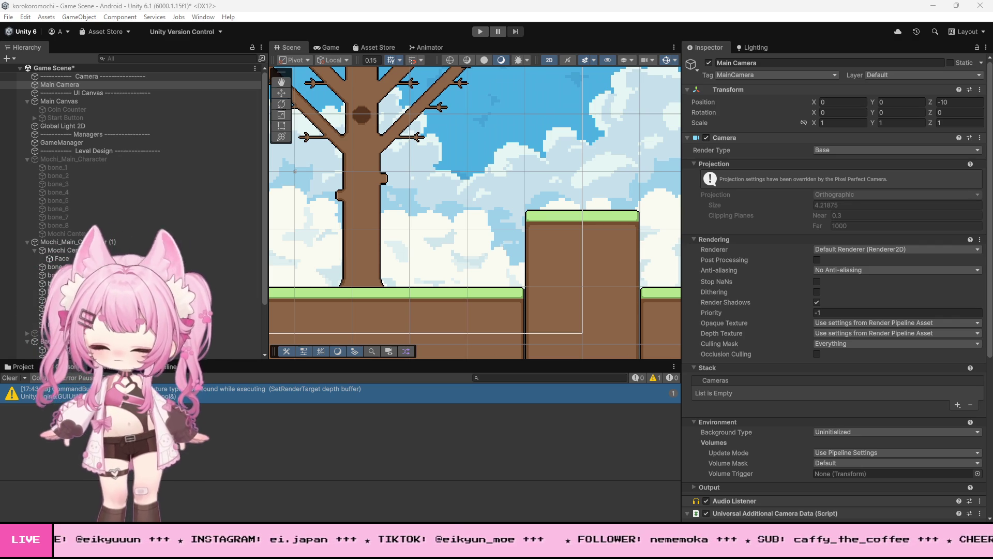
# - Return to MochiController.cs and search for the climbGraceTimer > 0 && isSwipingUp check on line 149
pyautogui.hotkey('alt', 'Tab')
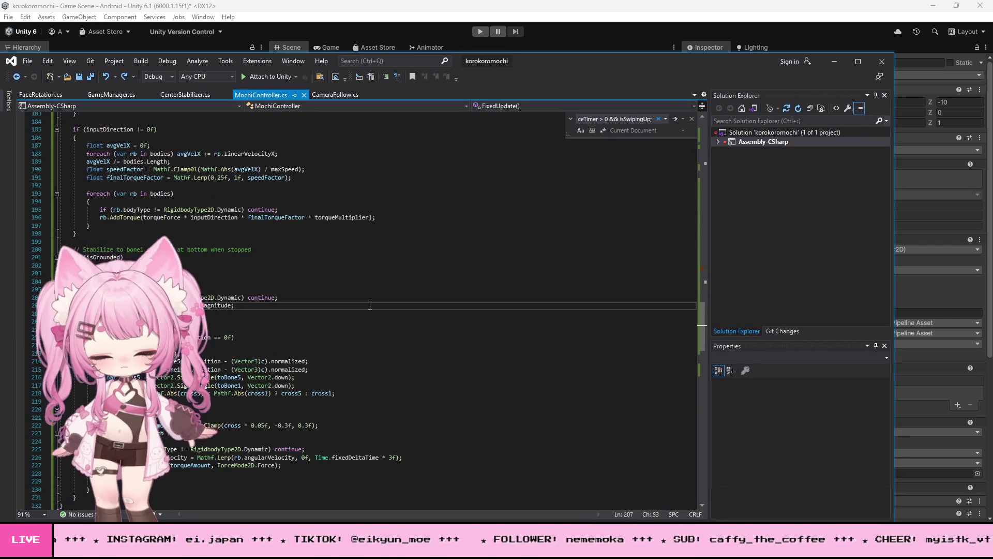
pyautogui.hotkey('ctrl', 'a')
pyautogui.hotkey('alt', 'Tab')
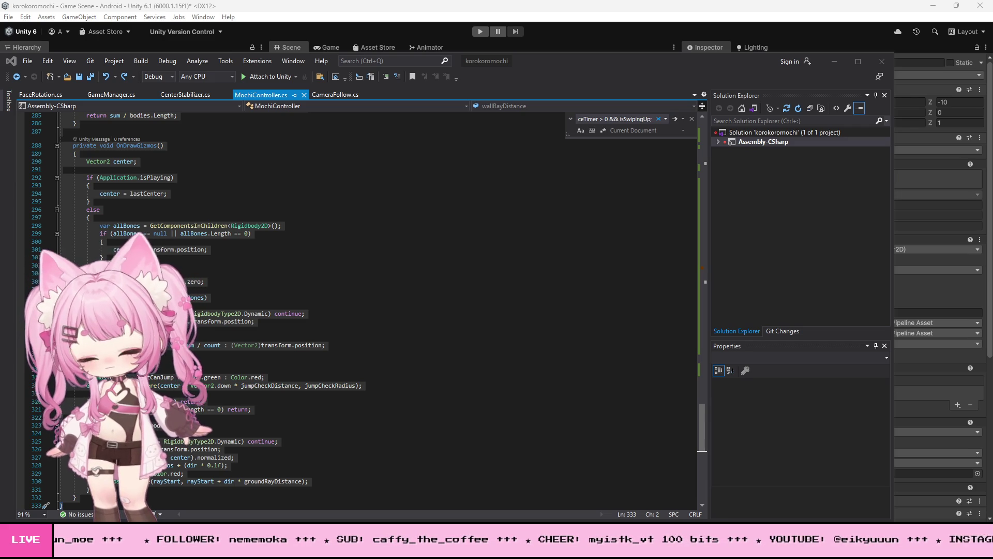
pyautogui.press('Return')
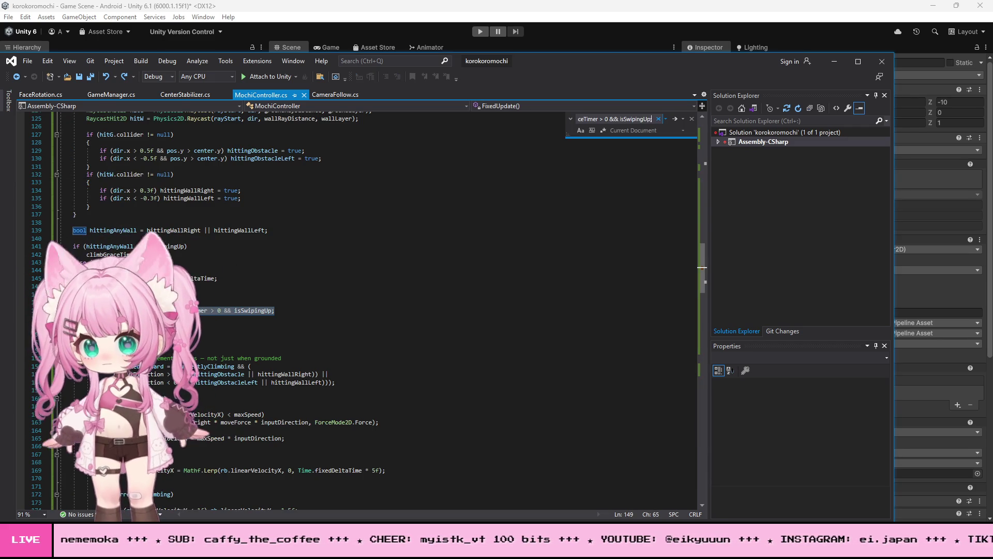
# - Delete '&& isSwipingUp' from line 149 so it ends '> 0;', and fix its indentation
pyautogui.write(';')
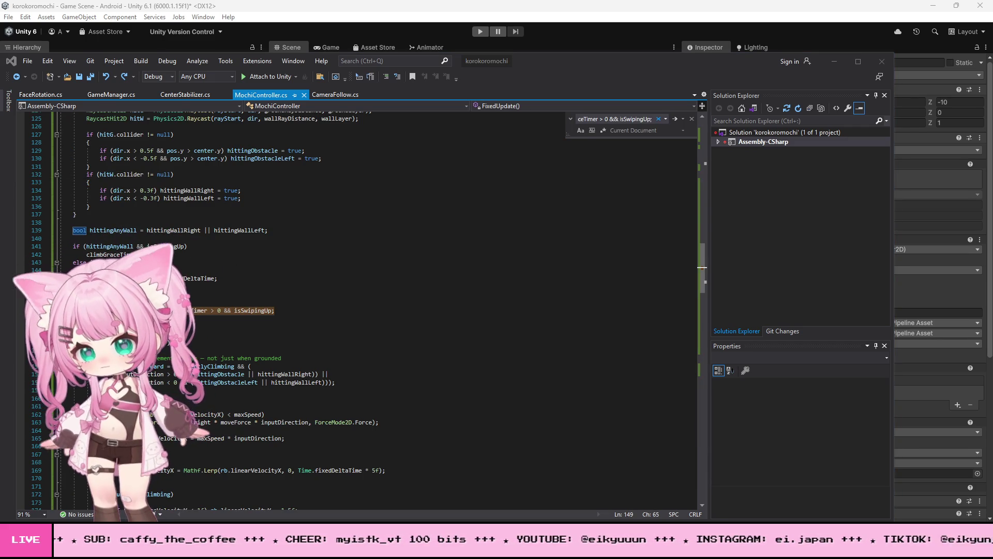
pyautogui.moveTo(276, 310); pyautogui.dragTo(59, 311)
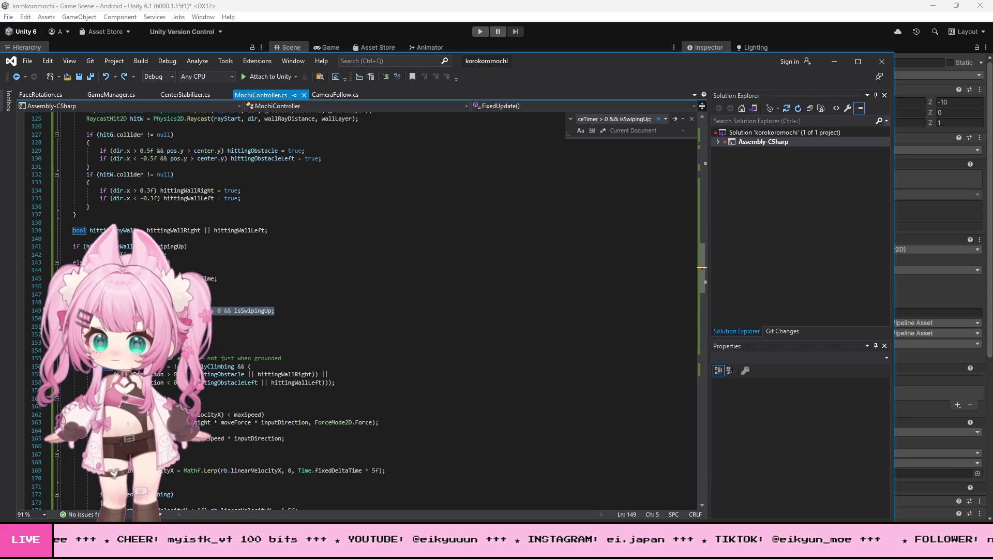
pyautogui.hotkey('ctrl', 'v')
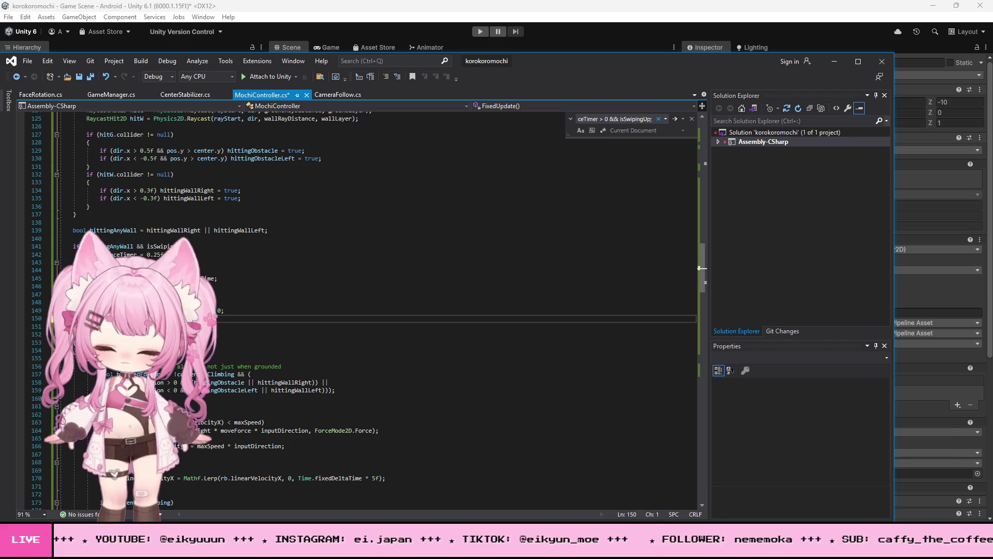
pyautogui.hotkey('ctrl', 'z')
pyautogui.moveTo(274, 310); pyautogui.dragTo(221, 311)
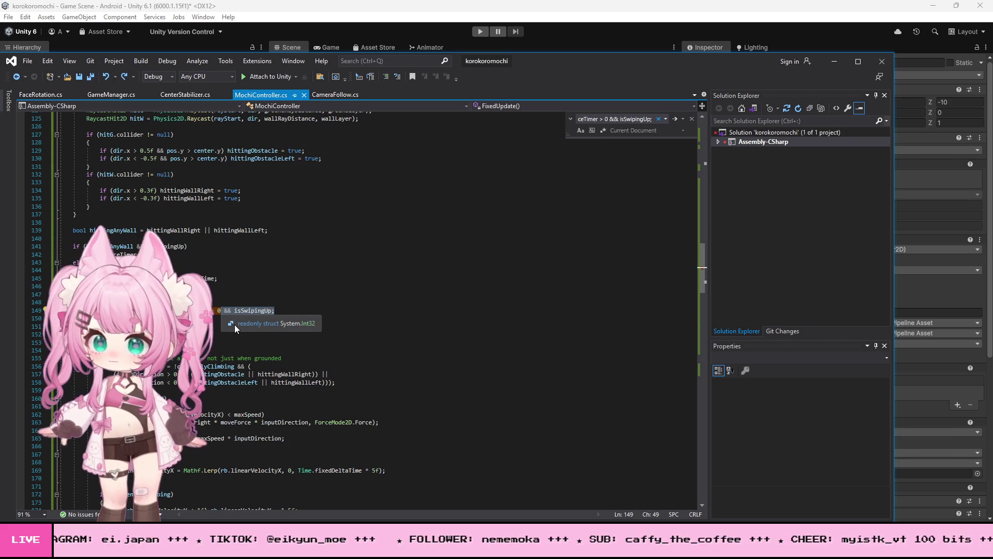
pyautogui.write(';')
pyautogui.press('Home')
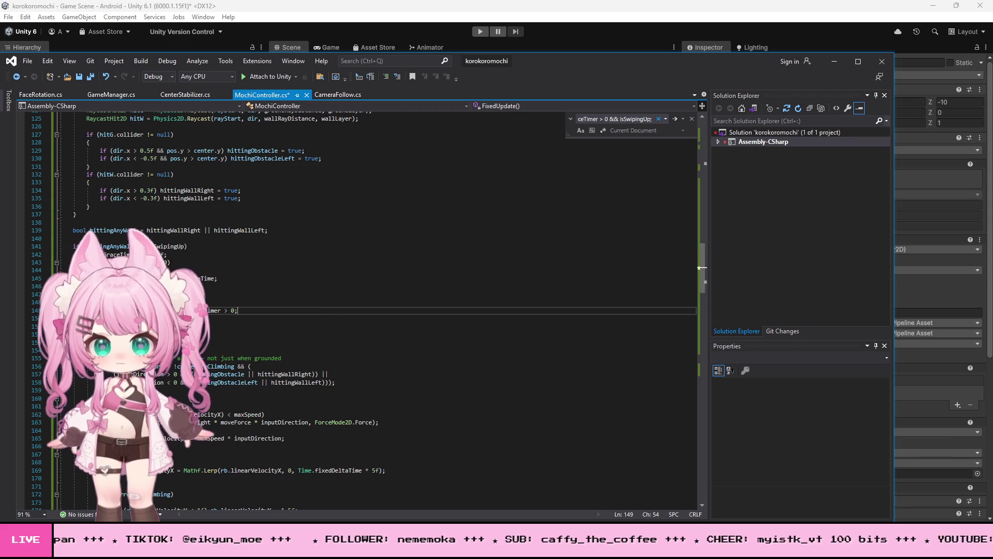
pyautogui.press('BackSpace')
pyautogui.press('BackSpace')
pyautogui.press('BackSpace')
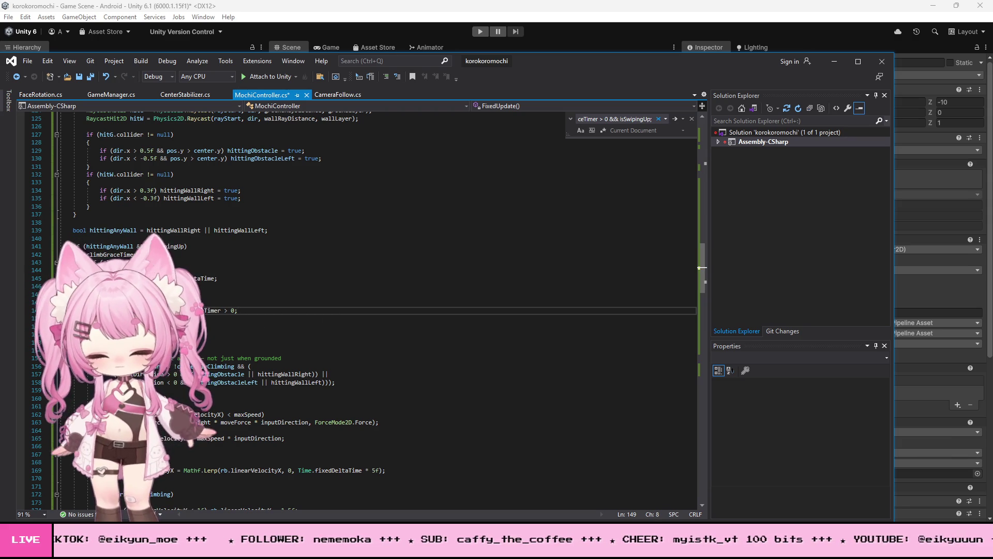
# - Locate the hittingAnyWall && isSwipingUp grace-timer check near the climbGraceTimer line
pyautogui.click(331, 271)
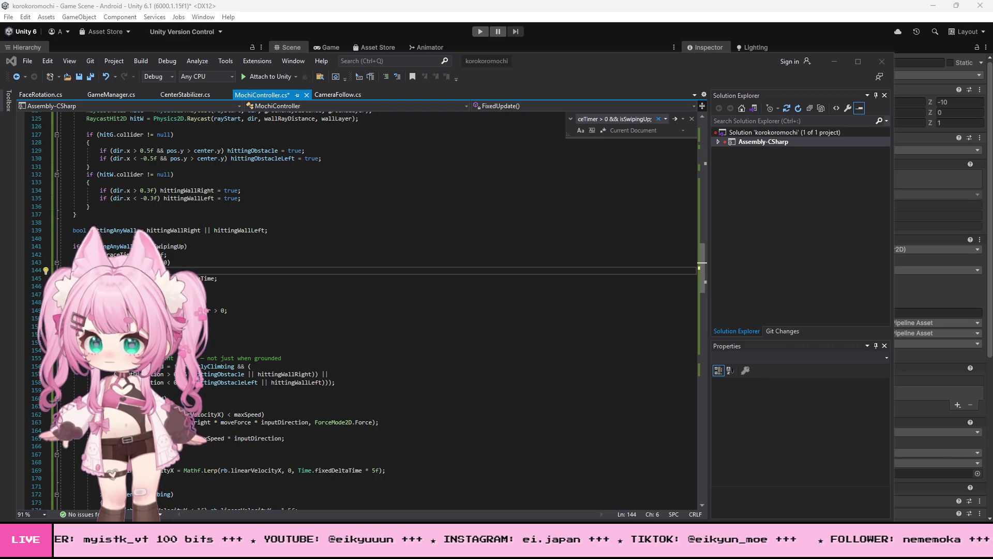
pyautogui.click(476, 320)
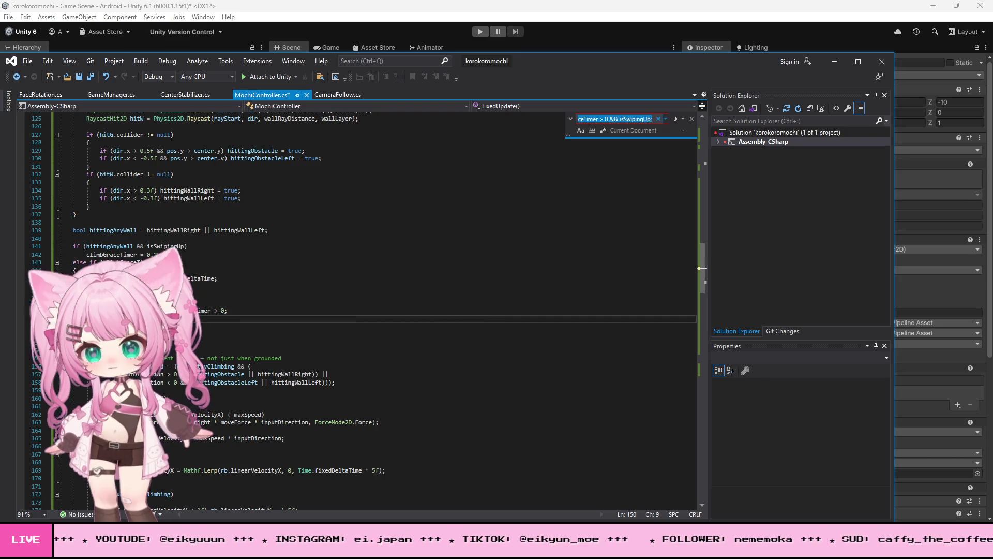
pyautogui.click(515, 294)
pyautogui.hotkey('ctrl', 'f')
pyautogui.write('if (hittingAnyWall && isSwipingUp)')
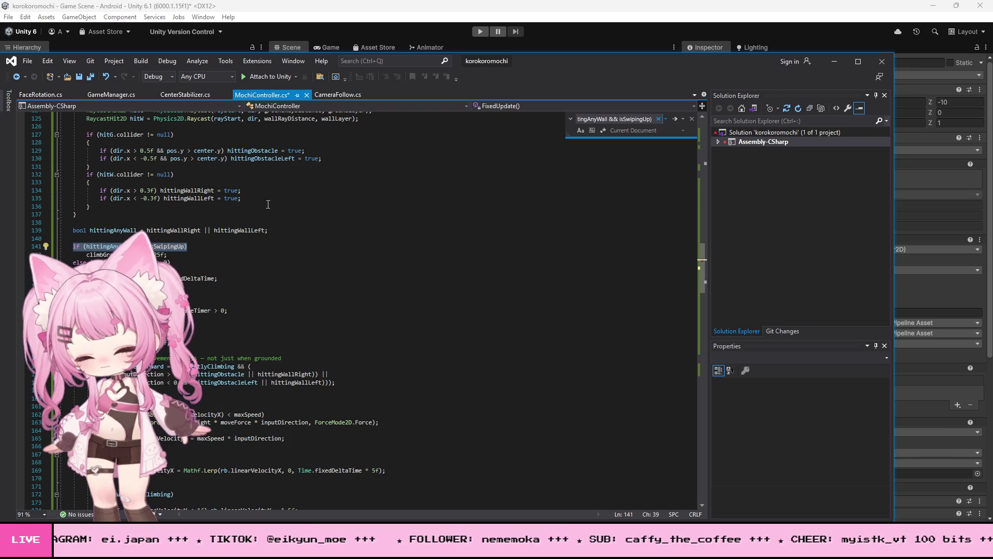
pyautogui.click(153, 255)
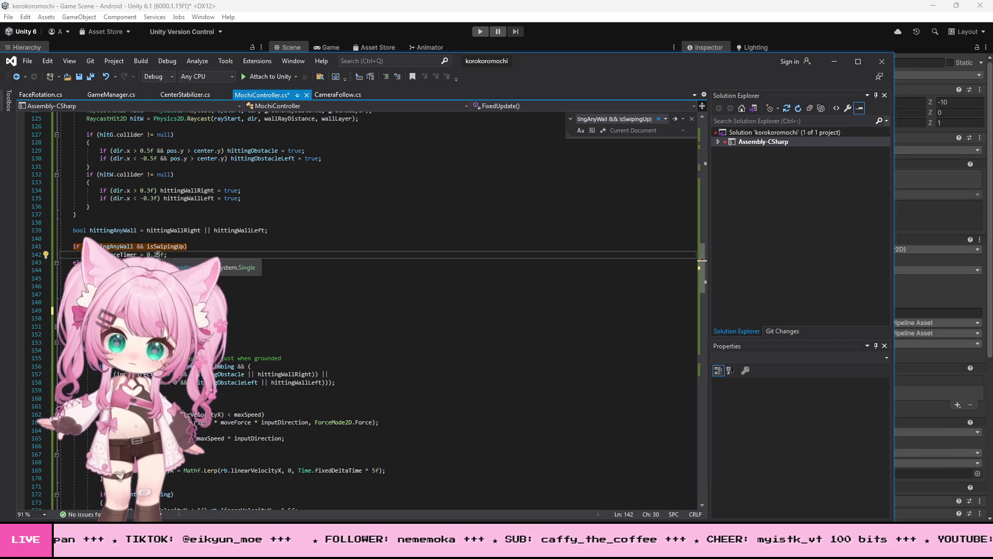
pyautogui.press('Left')
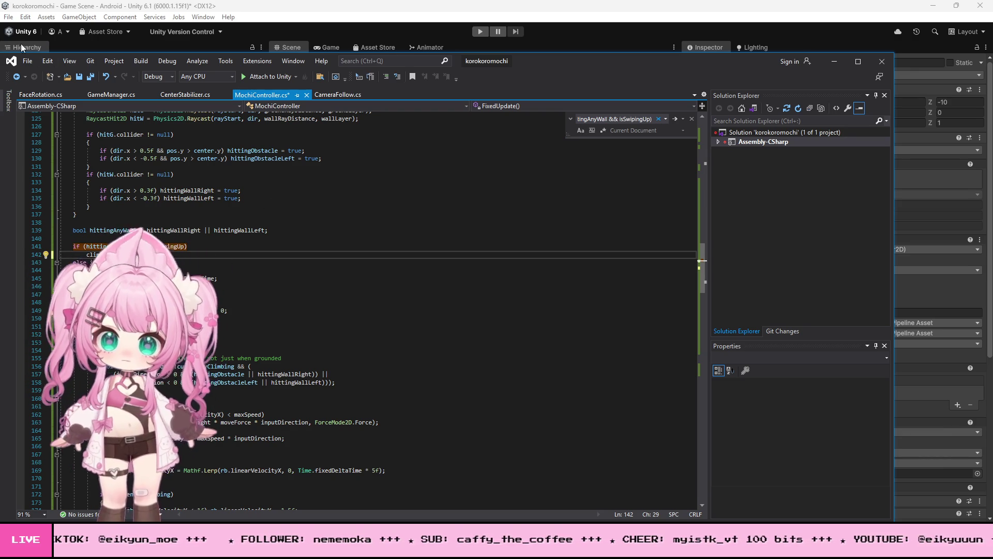
# - Save MochiController.cs and return to Unity so it recompiles
pyautogui.click(63, 10)
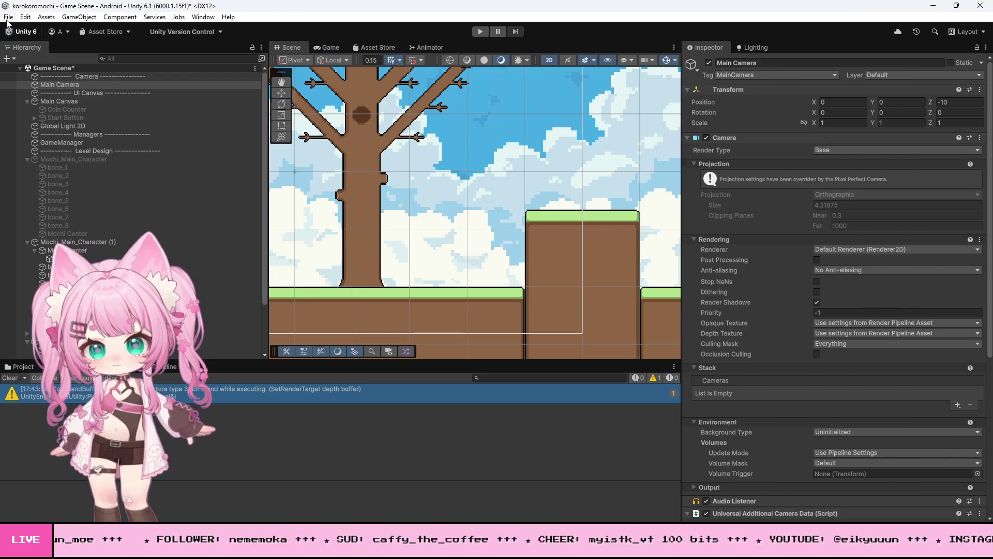
pyautogui.hotkey('alt', 'Tab')
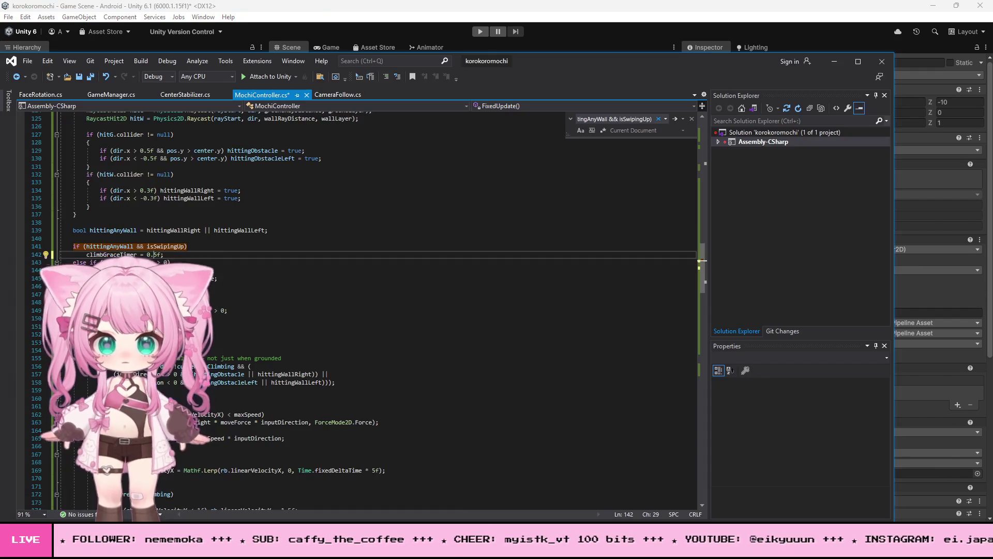
pyautogui.click(27, 60)
pyautogui.click(124, 183)
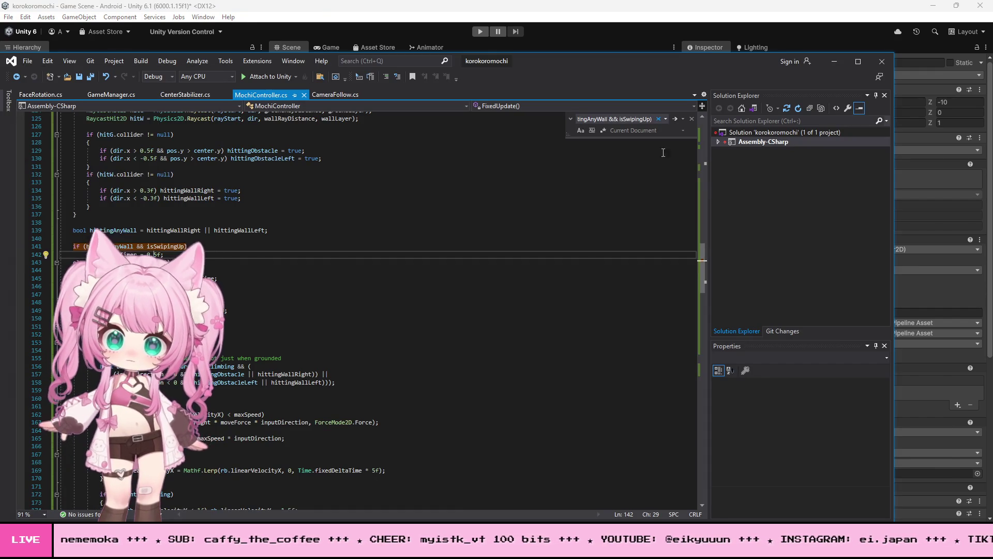
pyautogui.click(834, 61)
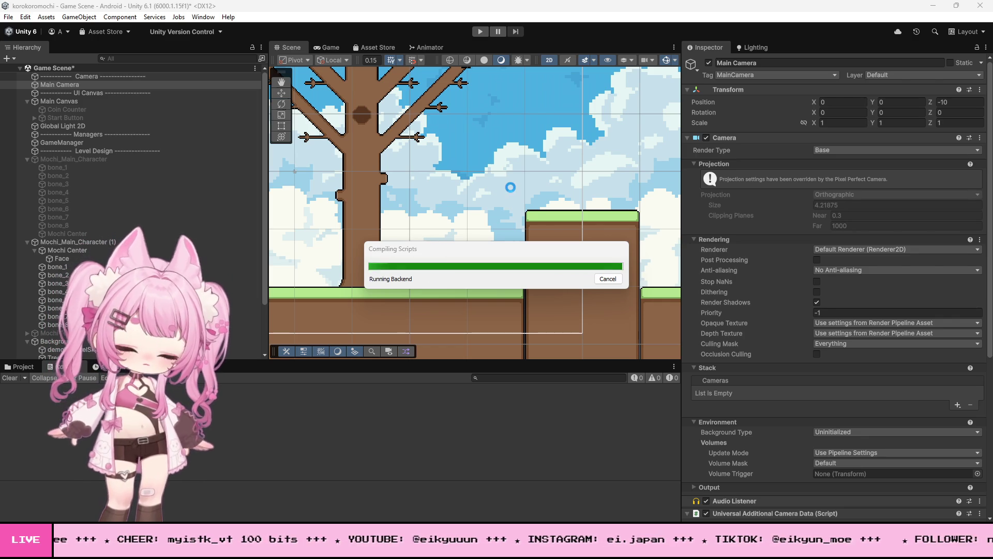
pyautogui.click(480, 32)
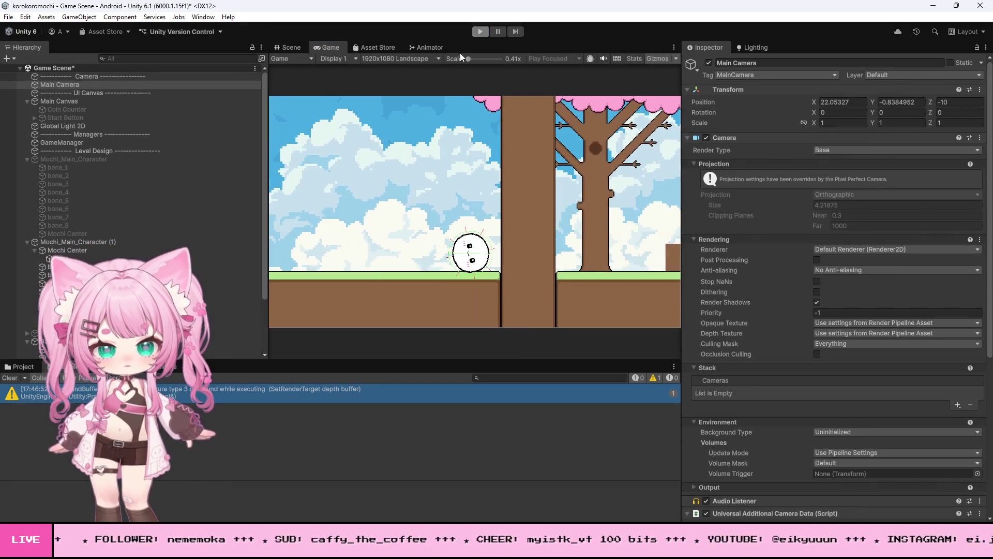
pyautogui.click(480, 32)
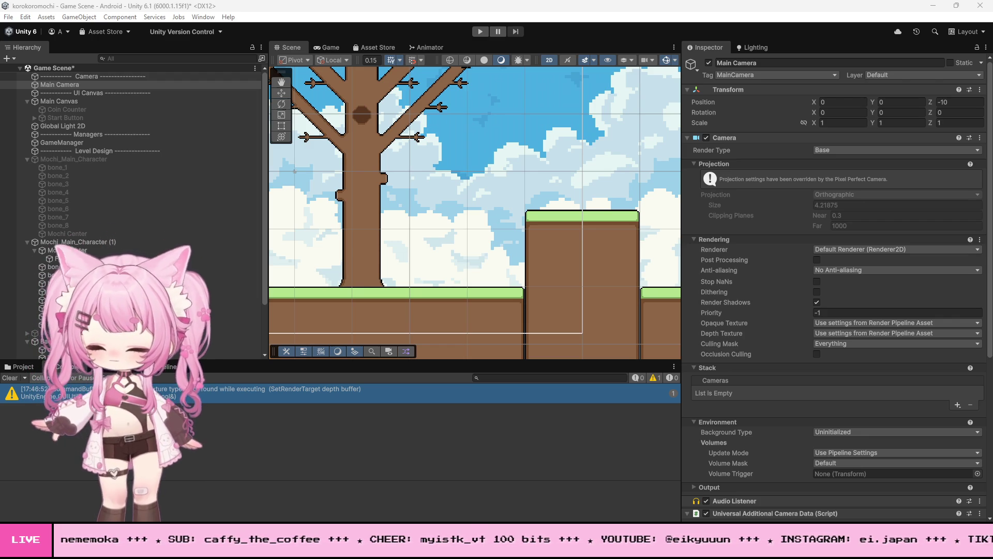
# - Bring MochiController.cs back up in Visual Studio and select the whole script
pyautogui.hotkey('alt', 'Tab')
pyautogui.click(390, 345)
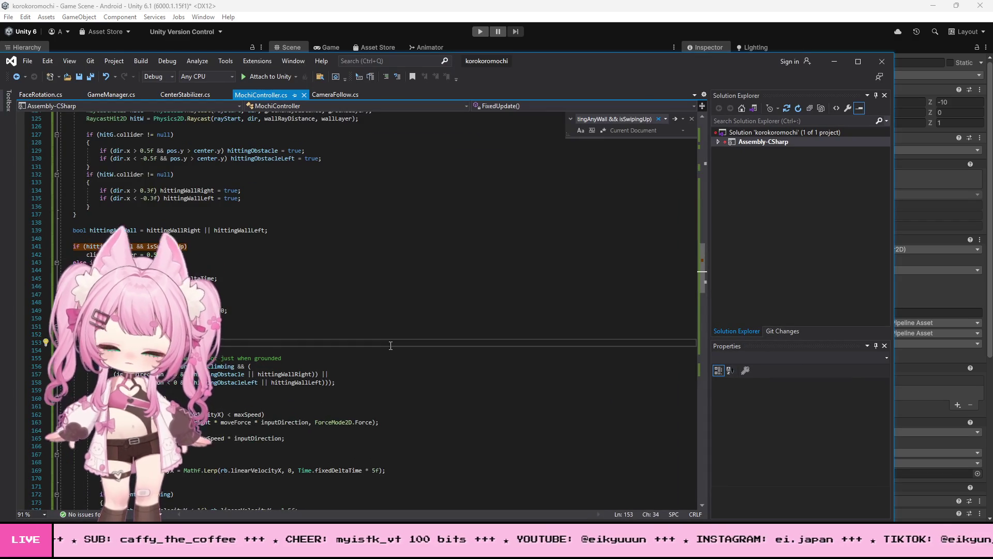
pyautogui.hotkey('ctrl', 'a')
pyautogui.hotkey('alt', 'Tab')
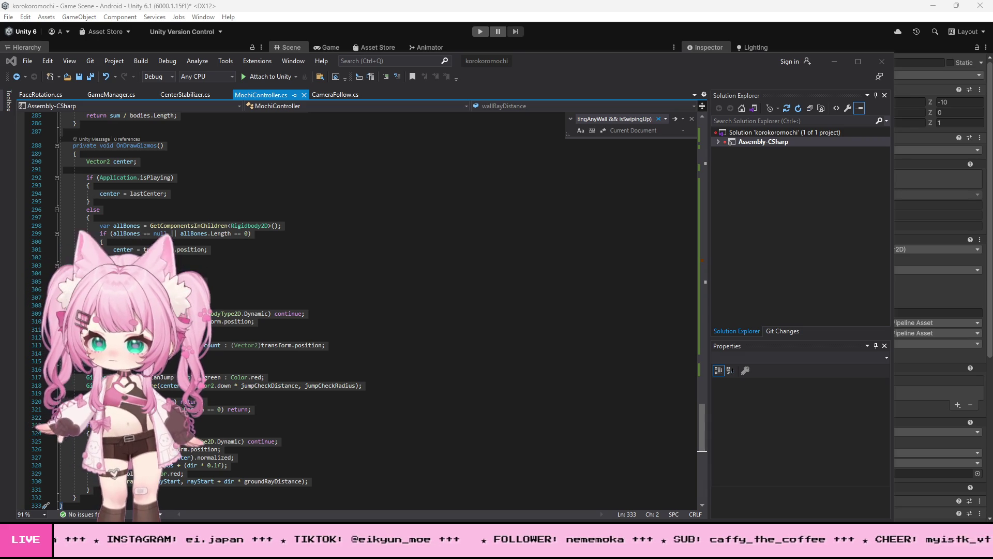
# - Collapse and delete the FixedUpdate method, then restore it with undo
pyautogui.click(166, 212)
pyautogui.scroll(20, 165, 212)
pyautogui.scroll(20, 242, 303)
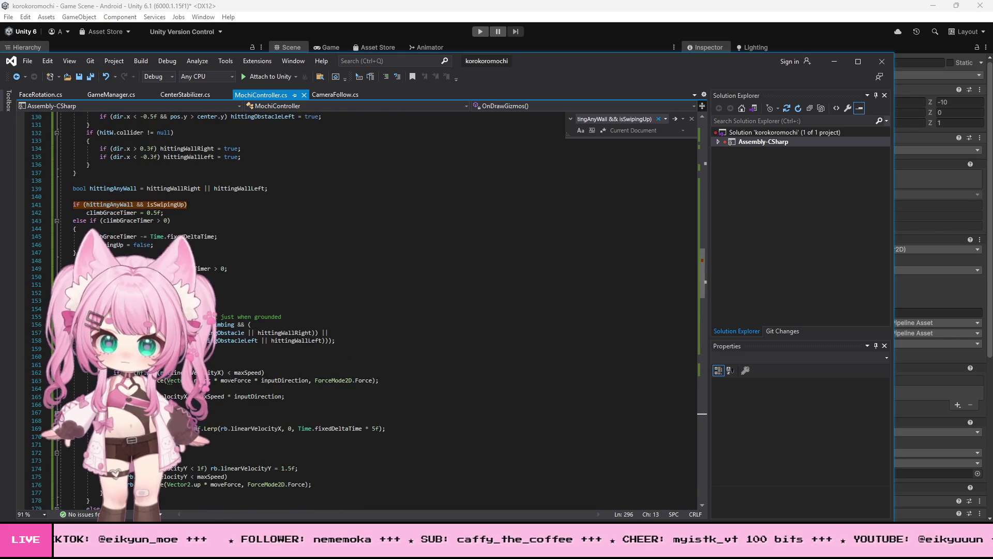
pyautogui.scroll(20, 161, 246)
pyautogui.scroll(7, 161, 246)
pyautogui.scroll(-18, 160, 246)
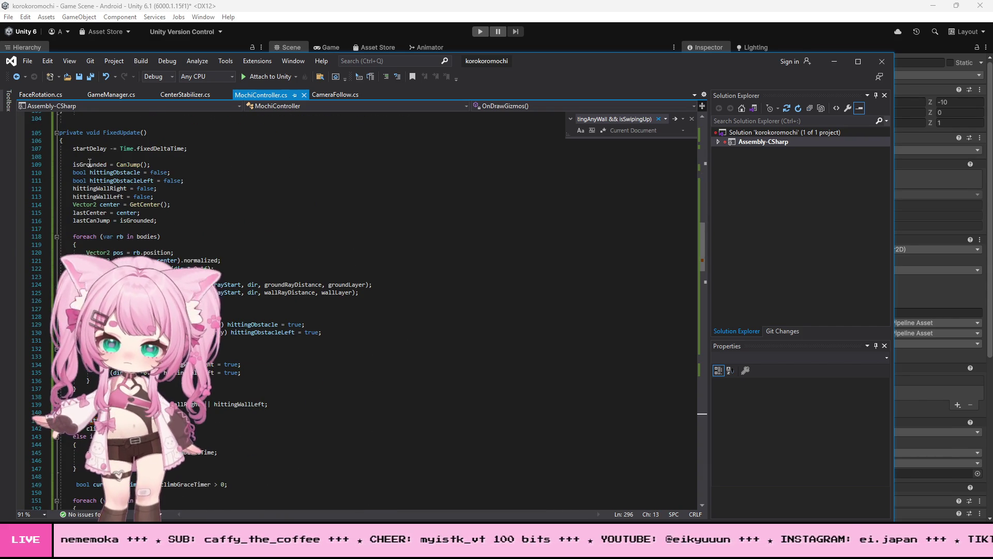
pyautogui.click(57, 133)
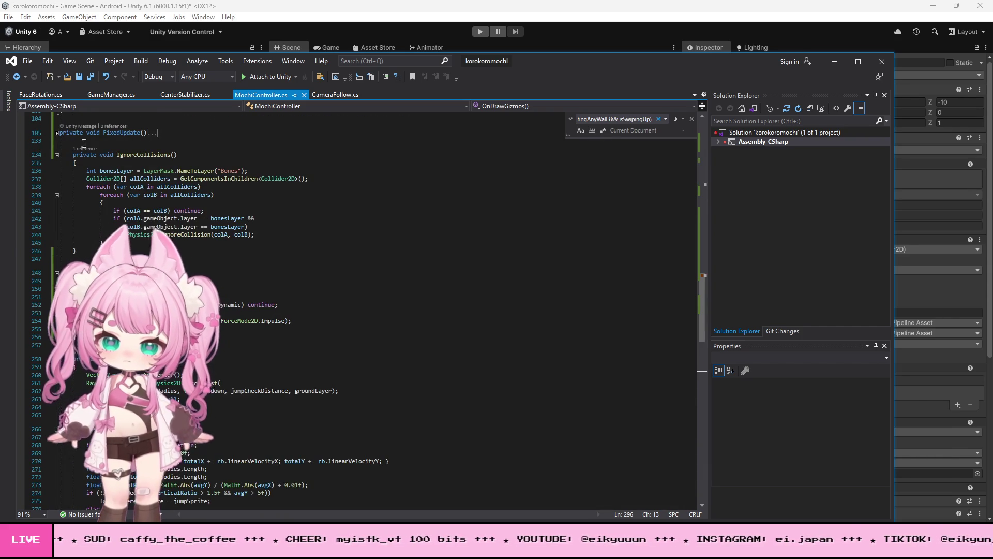
pyautogui.click(23, 132)
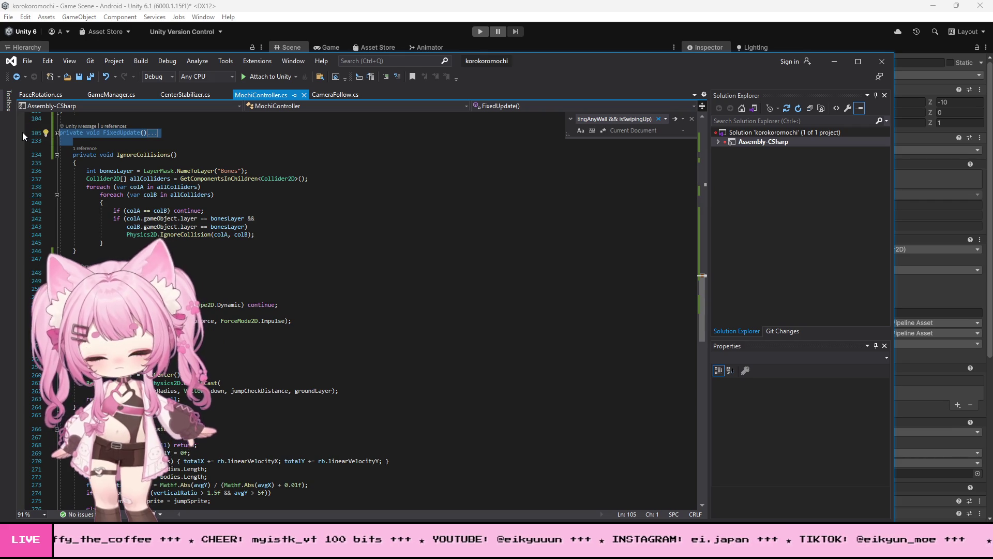
pyautogui.press('Delete')
pyautogui.scroll(2, 89, 160)
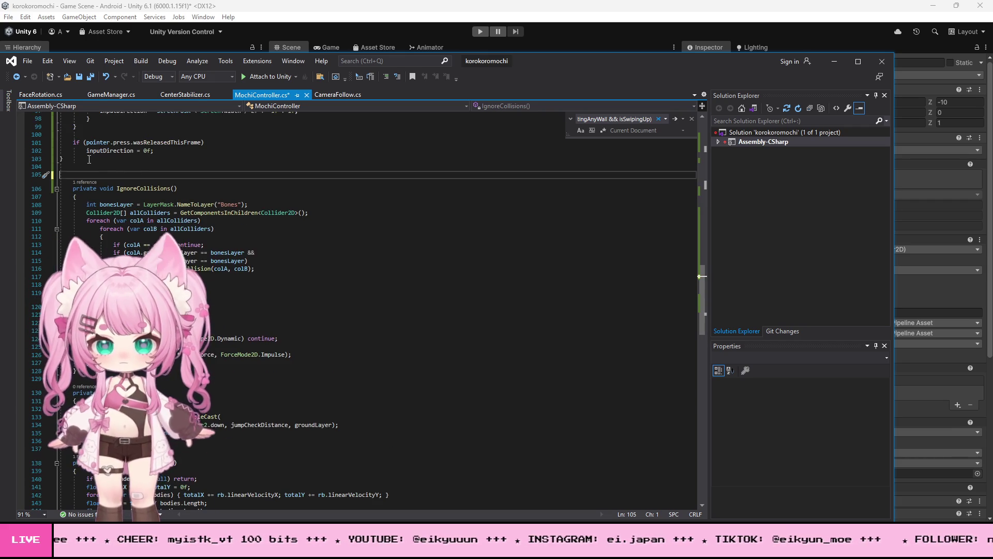
pyautogui.scroll(2, 89, 159)
pyautogui.hotkey('ctrl', 'z')
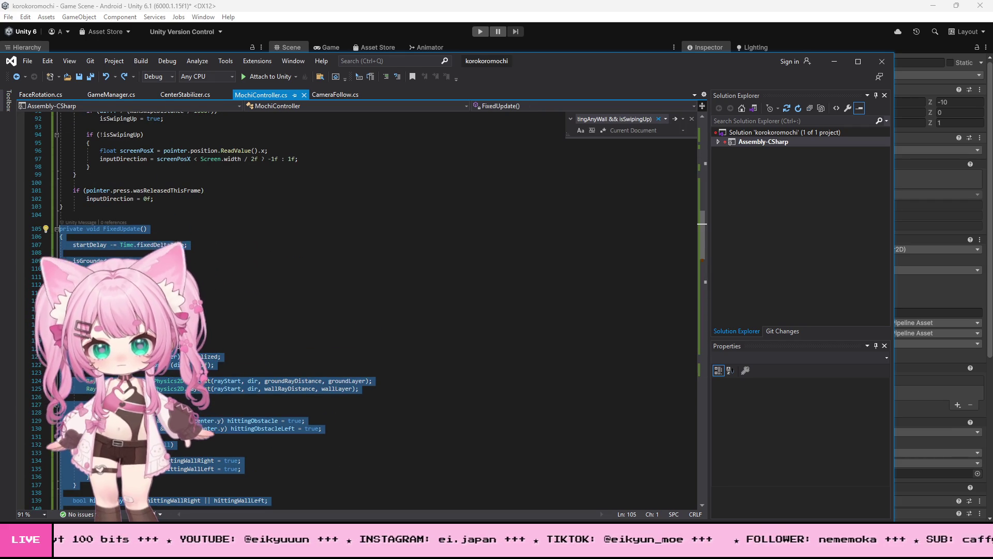
# - Indent the Update method's lines 61–104 by one tab
pyautogui.click(234, 292)
pyautogui.scroll(-5, 235, 282)
pyautogui.scroll(-19, 235, 283)
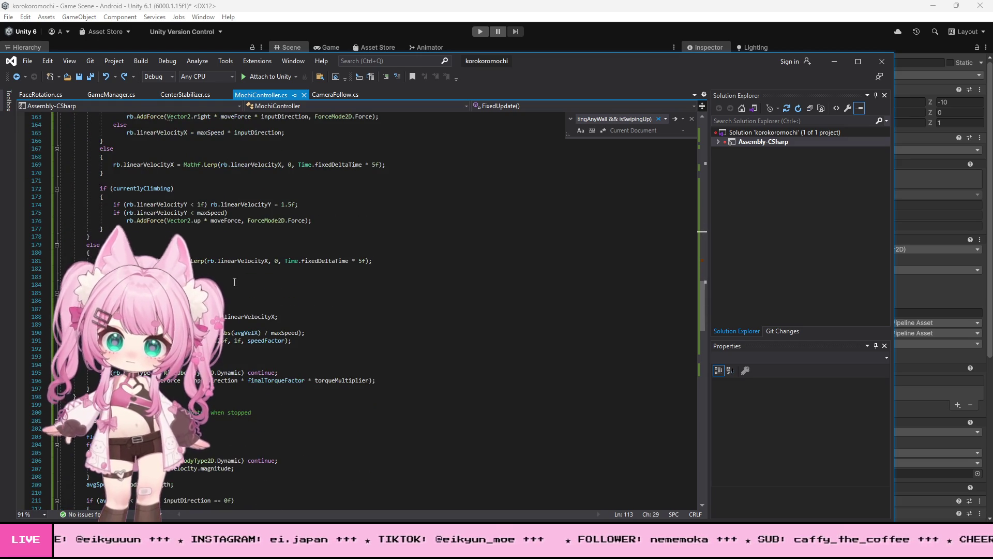
pyautogui.scroll(-12, 235, 281)
pyautogui.scroll(9, 234, 281)
pyautogui.scroll(20, 67, 213)
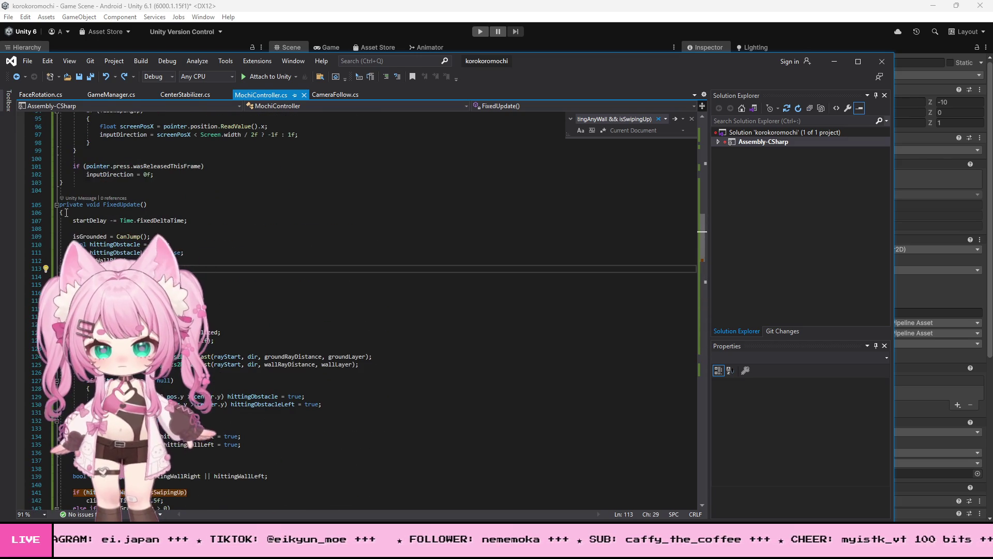
pyautogui.scroll(17, 66, 212)
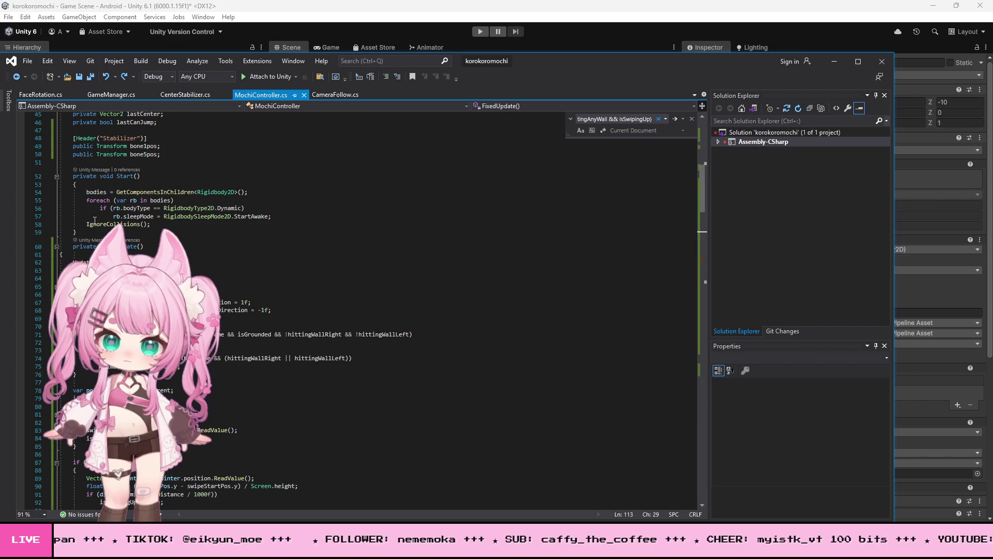
pyautogui.moveTo(61, 254)
pyautogui.mouseDown()
pyautogui.moveTo(82, 362)
pyautogui.moveTo(73, 406)
pyautogui.moveTo(120, 357)
pyautogui.moveTo(83, 140)
pyautogui.moveTo(97, 268)
pyautogui.moveTo(95, 375)
pyautogui.mouseUp()
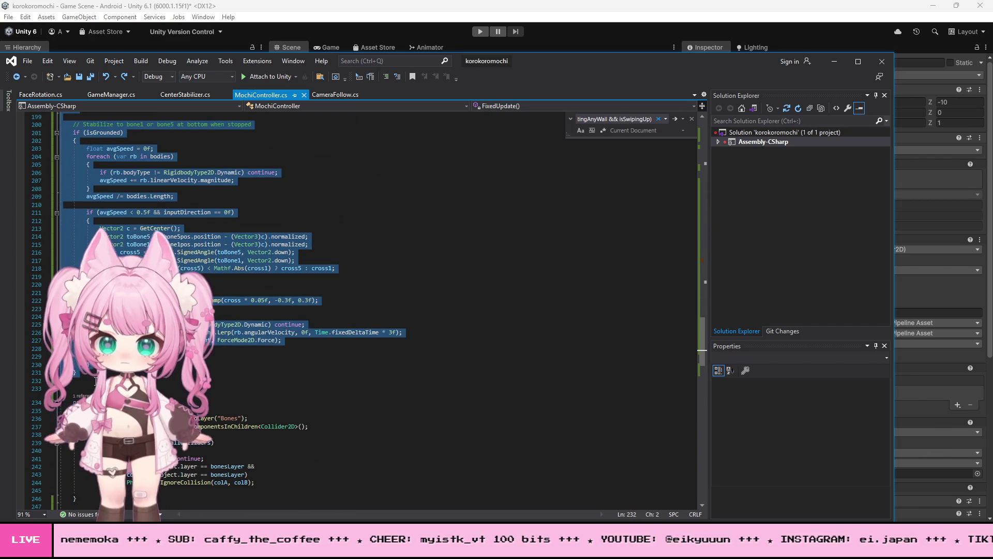
pyautogui.scroll(20, 95, 382)
pyautogui.scroll(20, 95, 381)
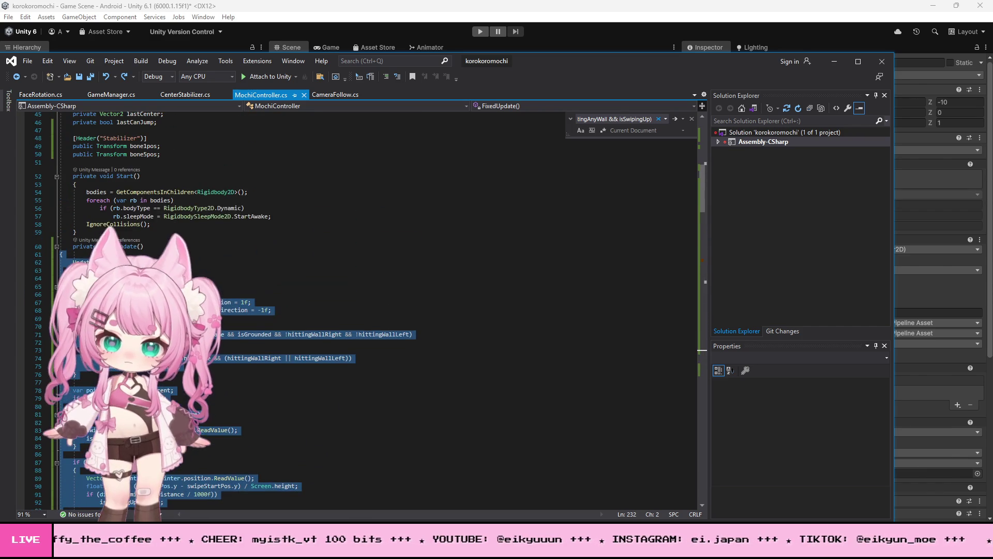
pyautogui.press('Tab')
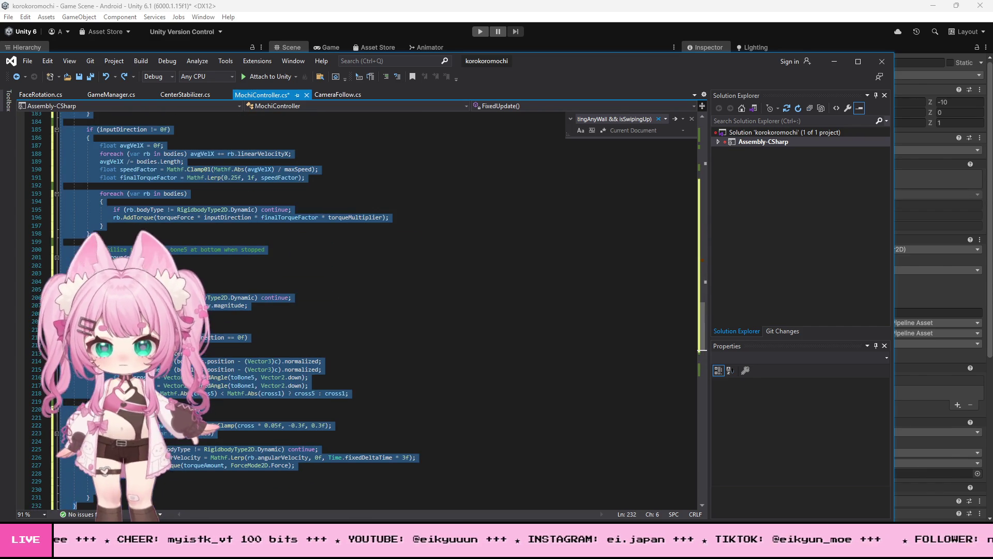
pyautogui.scroll(20, 197, 289)
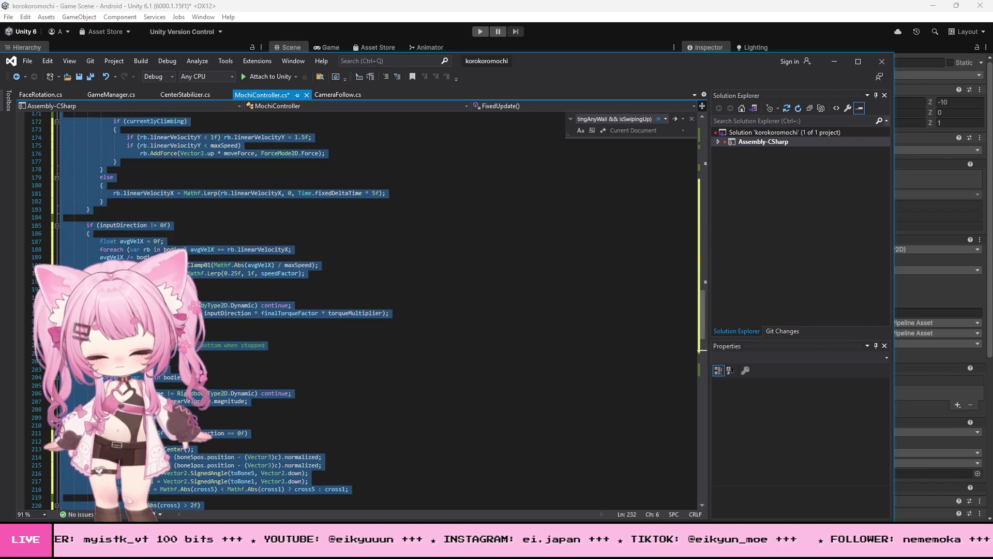
pyautogui.scroll(20, 197, 289)
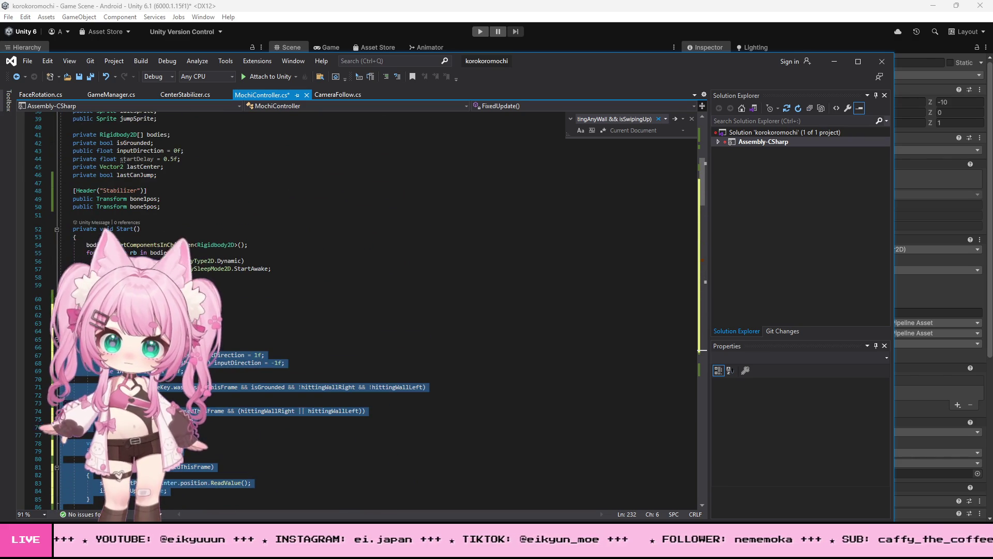
pyautogui.click(77, 285)
pyautogui.scroll(-5, 55, 184)
# - Collapse Update and FixedUpdate, delete the old FixedUpdate, and paste in the new version
pyautogui.click(56, 179)
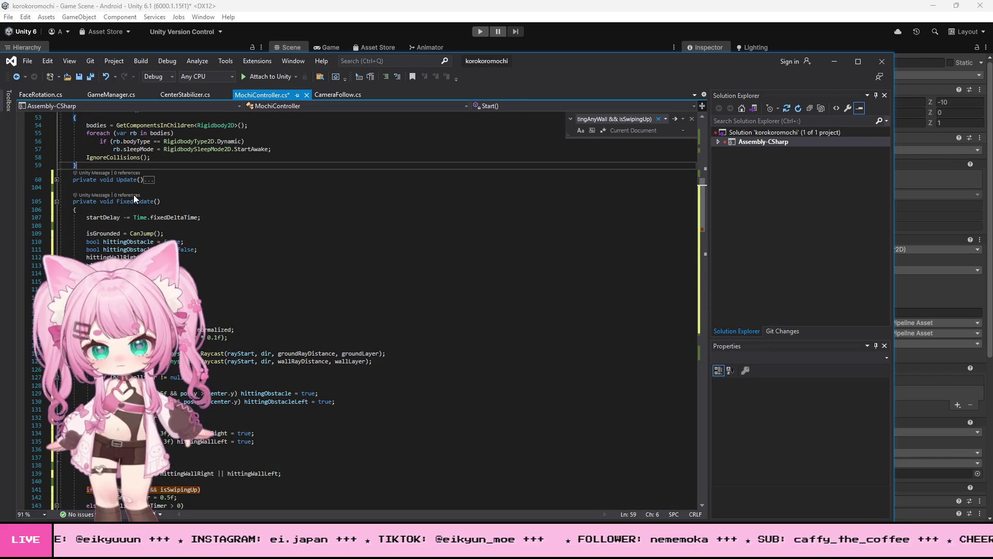
pyautogui.click(56, 201)
pyautogui.moveTo(73, 210); pyautogui.dragTo(72, 195)
pyautogui.press('Delete')
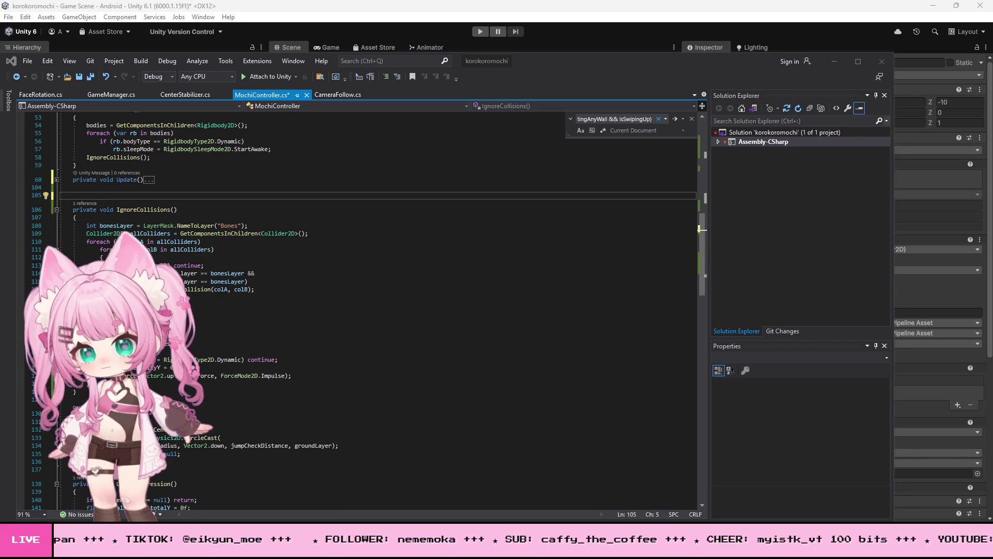
pyautogui.click(138, 206)
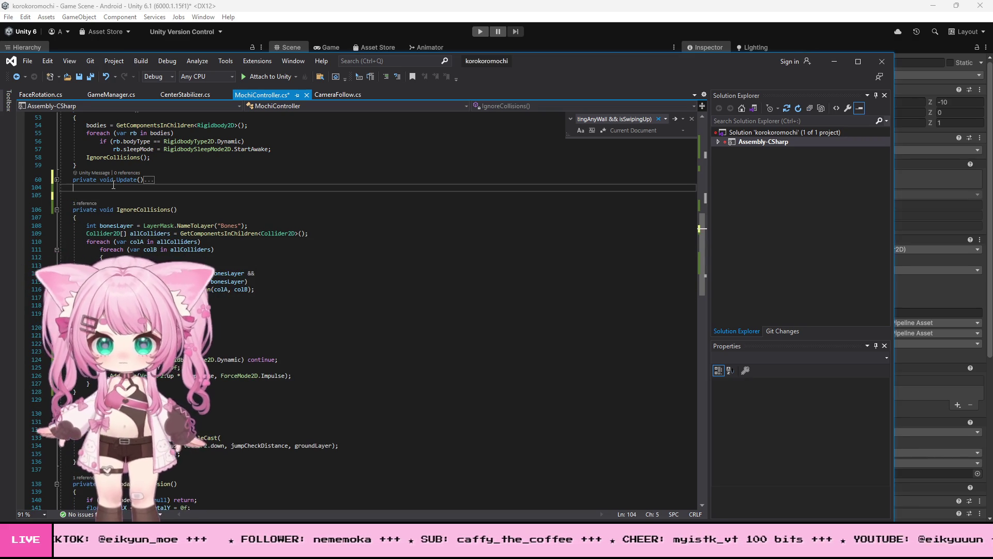
pyautogui.hotkey('ctrl', 'v')
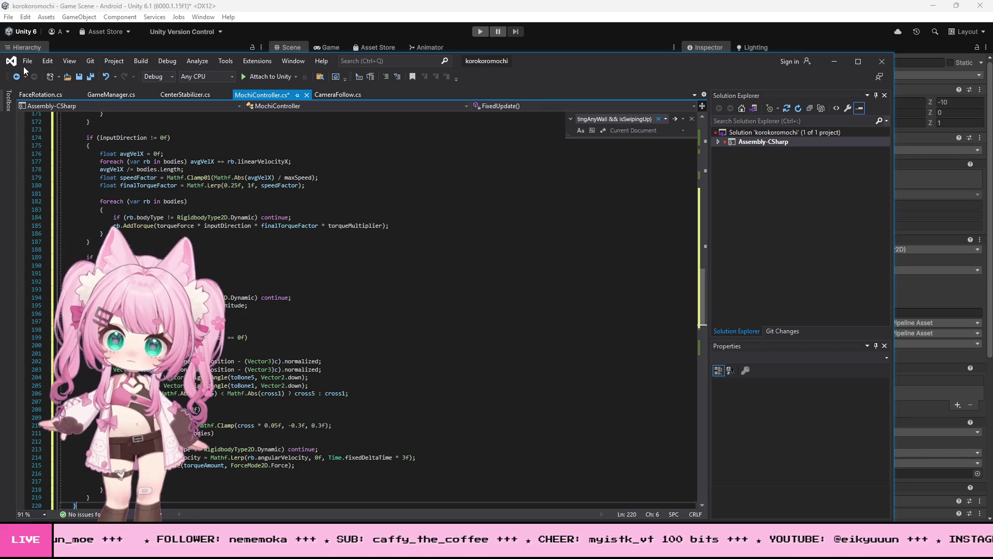
# - Save all files and return to Unity
pyautogui.click(26, 62)
pyautogui.click(57, 182)
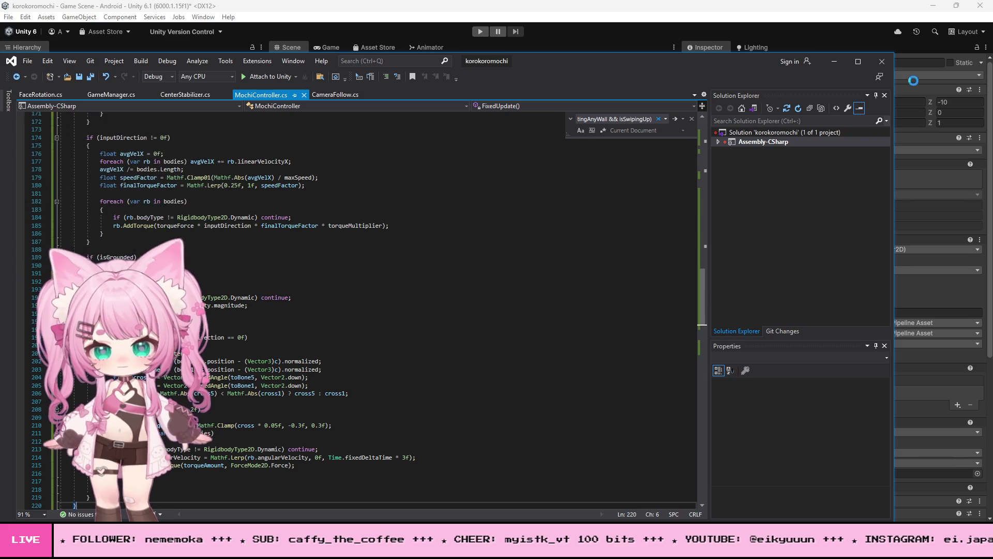
pyautogui.click(834, 61)
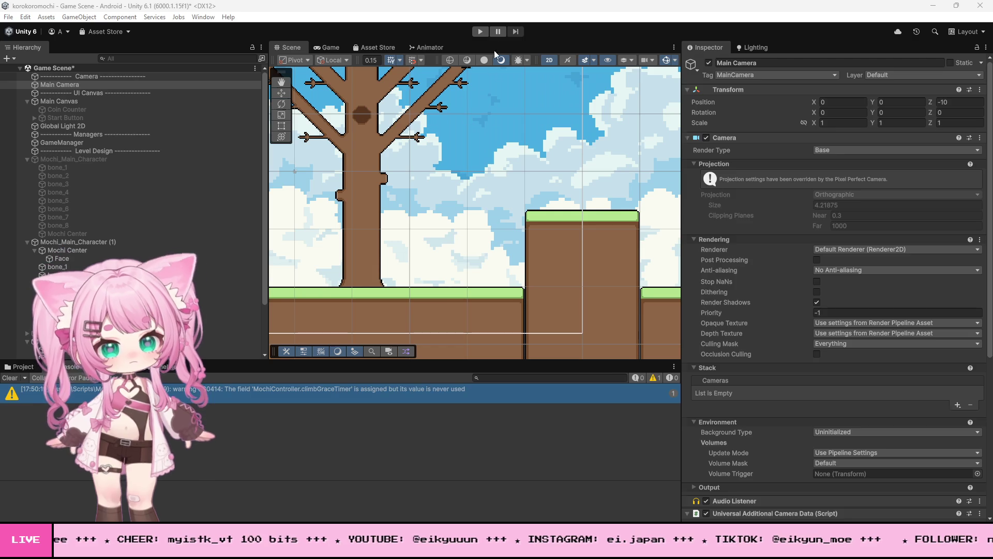
# - Enter Play mode so the mochi rests on the grassy ground beneath the trees in the Game view
pyautogui.click(480, 31)
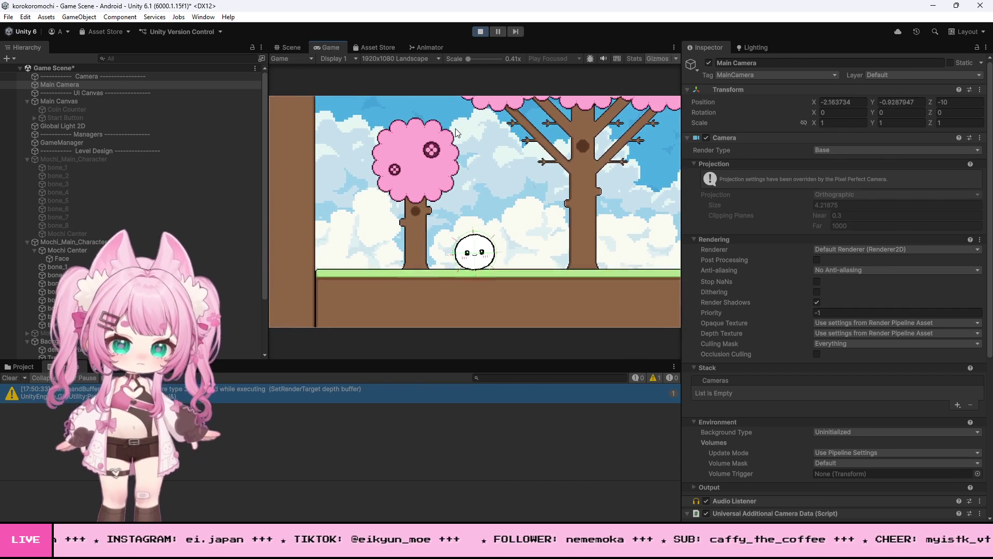
# - Drive the mochi right to the tree, back left, jump into the pink tree, then stop play
pyautogui.press('d')
pyautogui.press('d')
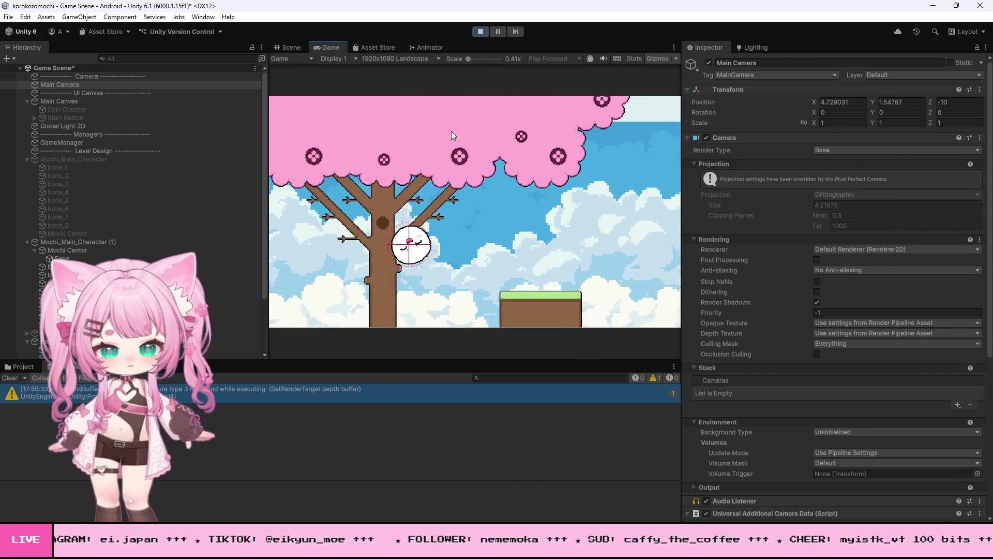
pyautogui.press('d')
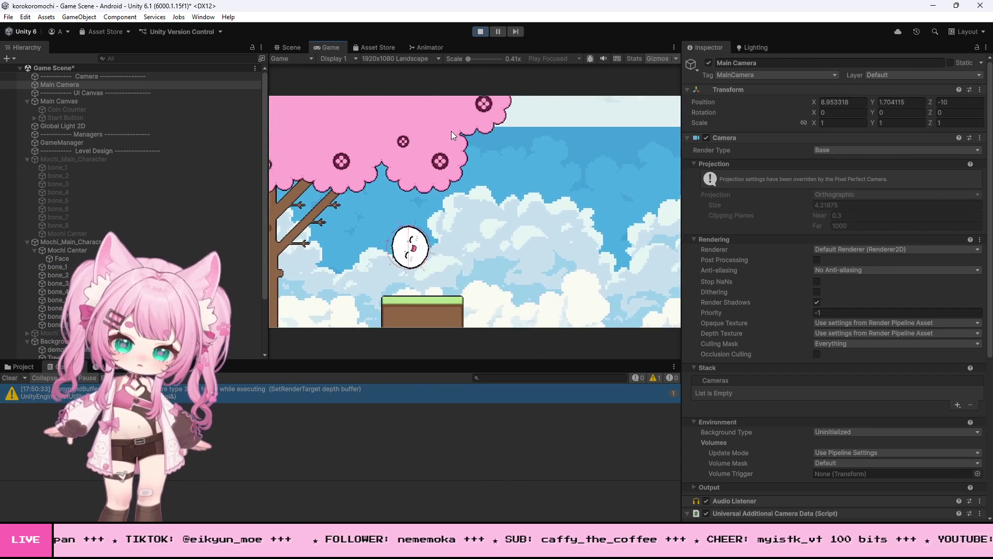
pyautogui.press('d')
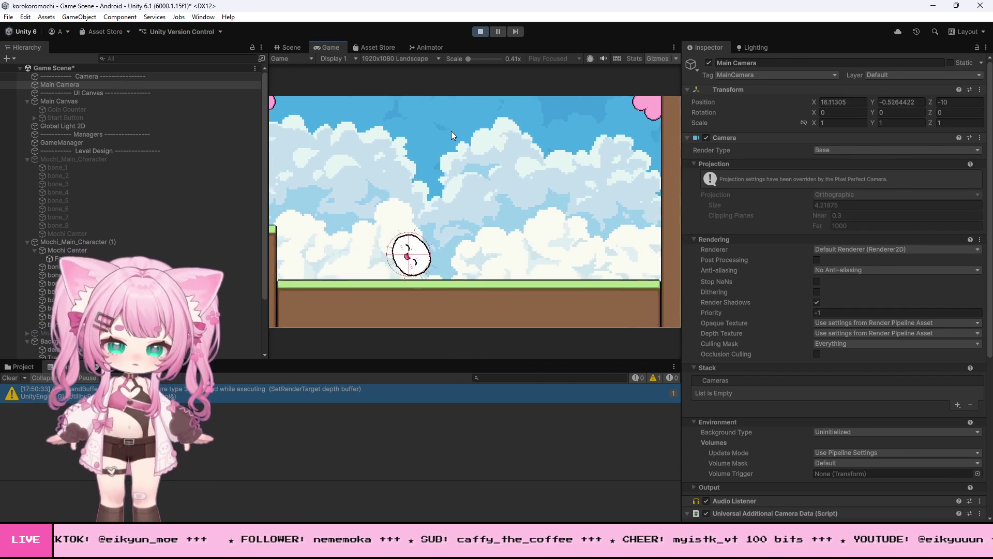
pyautogui.press('d')
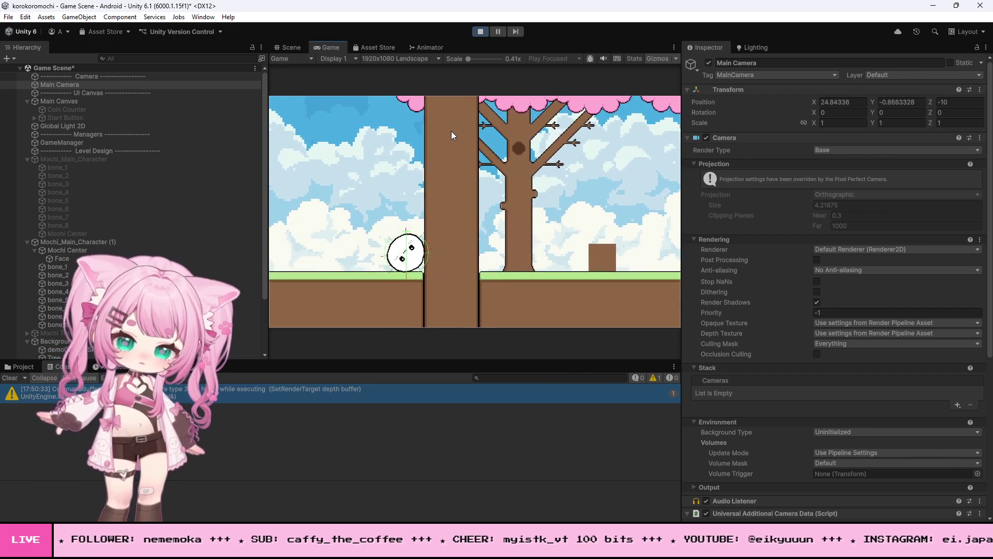
pyautogui.press('a')
pyautogui.press('space')
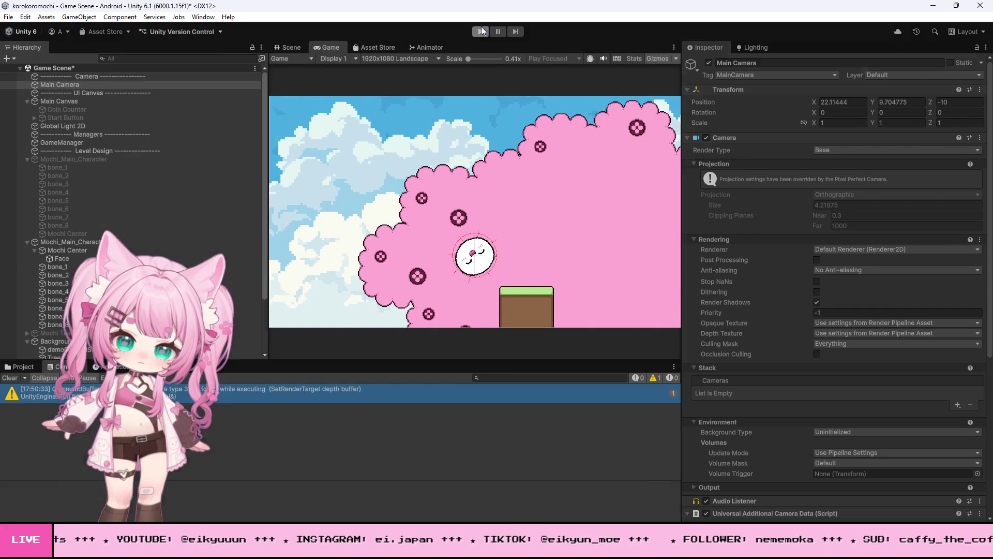
pyautogui.click(481, 32)
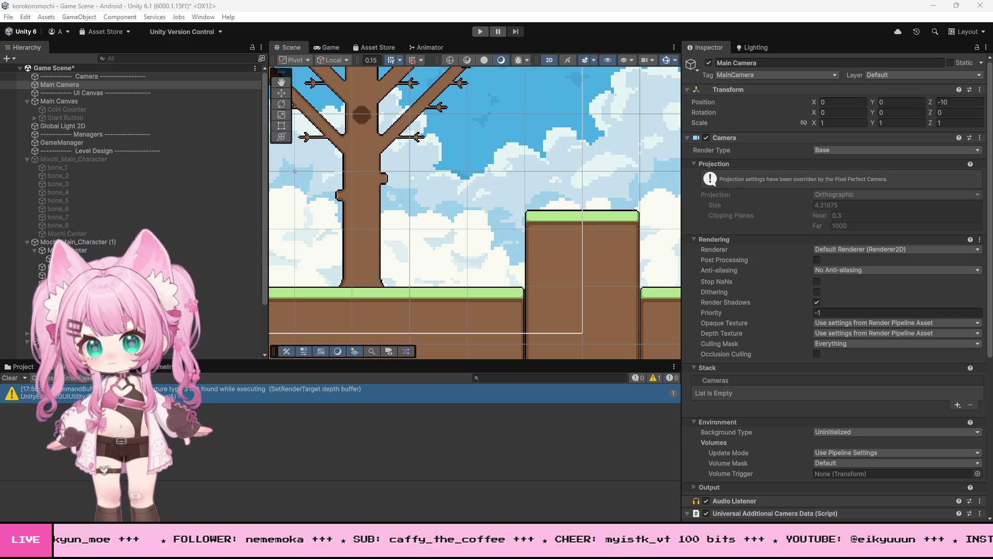
# - Collapse the FixedUpdate method at line 104 of MochiController.cs and delete it
pyautogui.hotkey('alt', 'Tab')
pyautogui.scroll(20, 363, 305)
pyautogui.scroll(12, 55, 253)
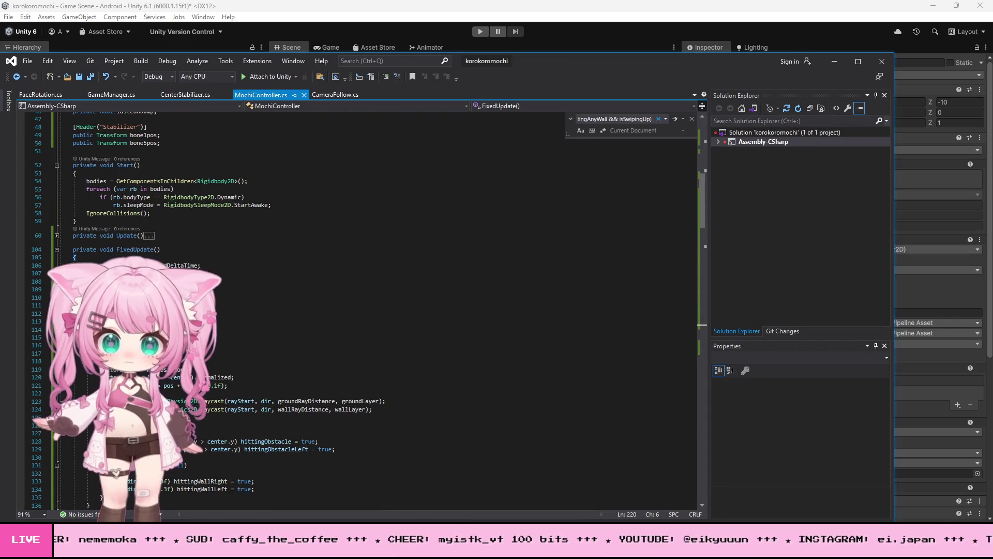
pyautogui.click(56, 251)
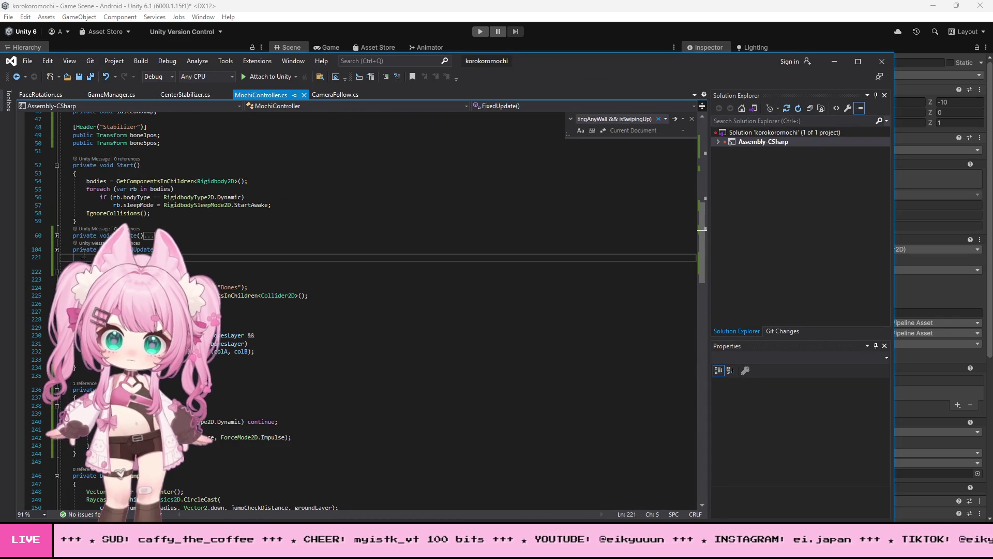
pyautogui.press('Delete')
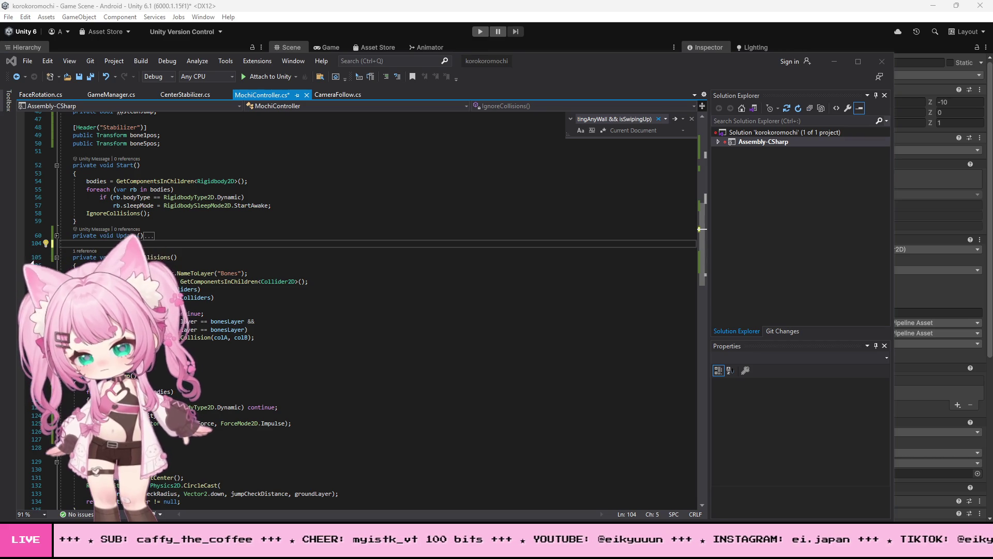
pyautogui.click(85, 240)
# - Save MochiController.cs with File > Save All, minimize Visual Studio, and start play mode in Unity
pyautogui.click(87, 242)
pyautogui.click(8, 17)
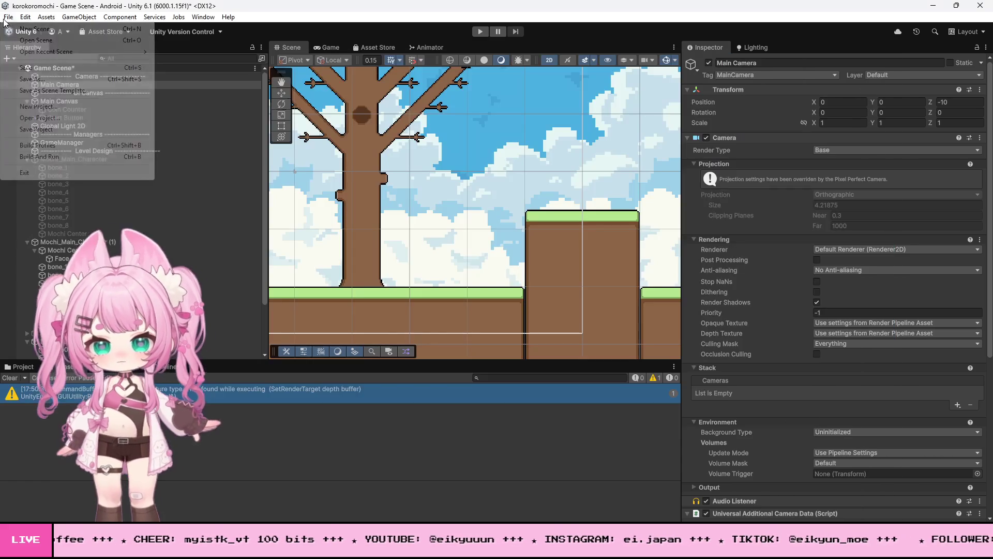
pyautogui.hotkey('alt', 'Tab')
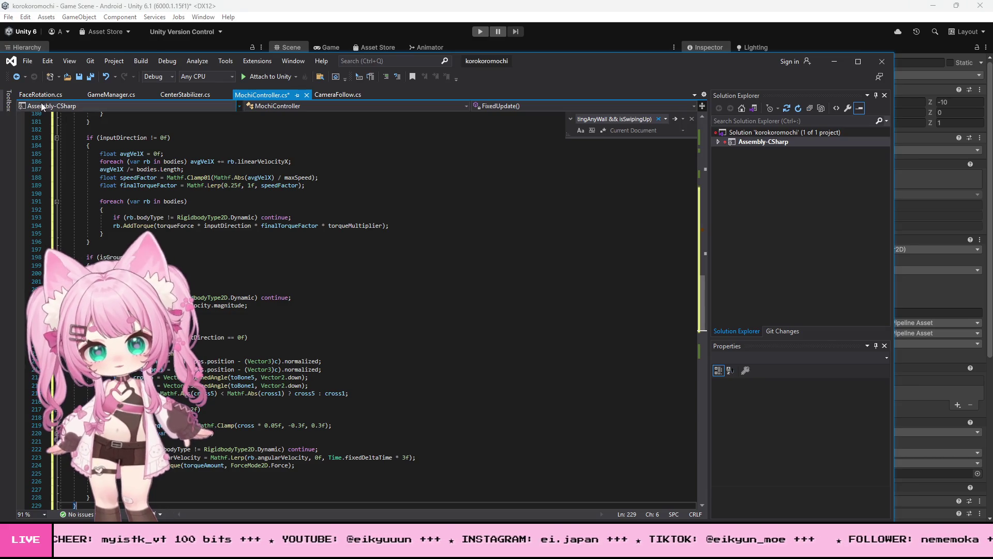
pyautogui.click(23, 61)
pyautogui.click(60, 191)
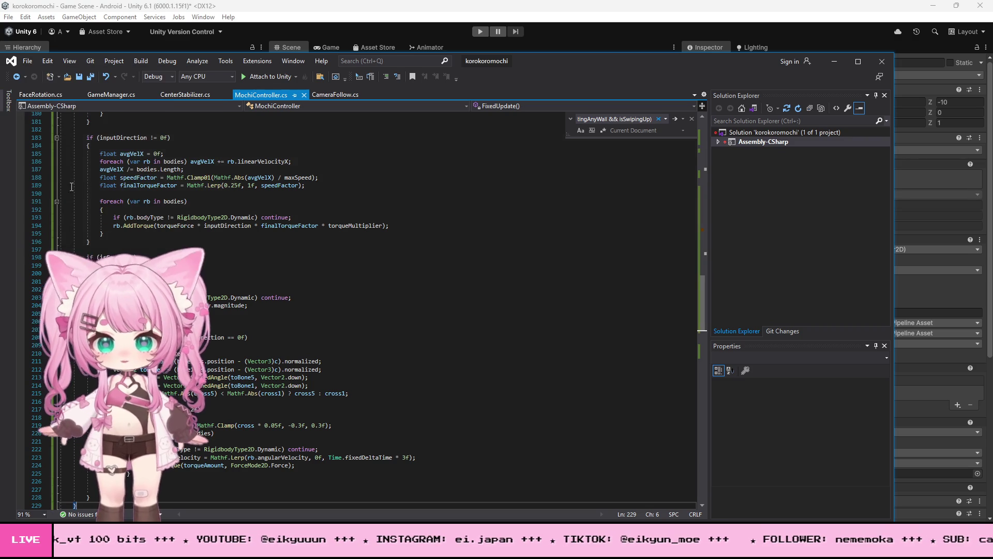
pyautogui.click(834, 61)
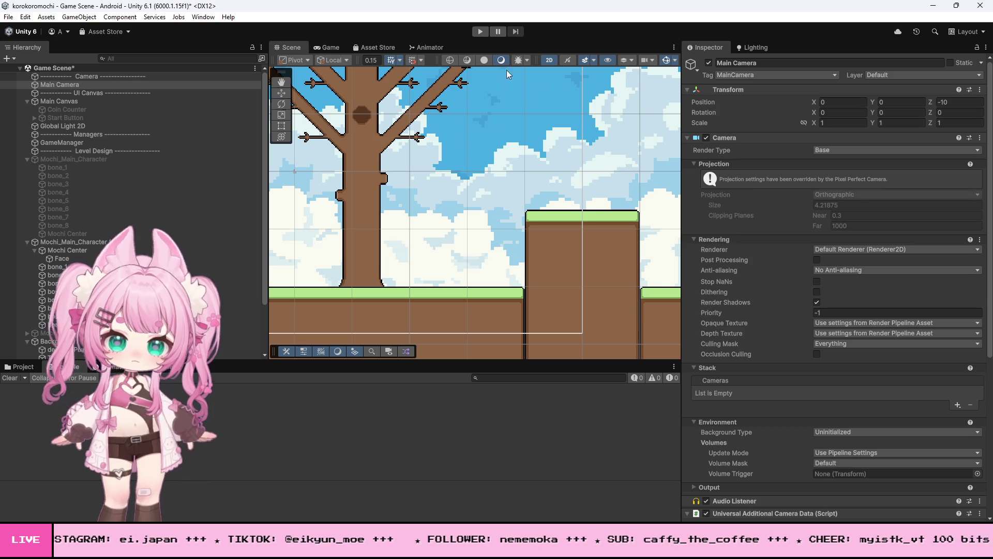
pyautogui.click(481, 31)
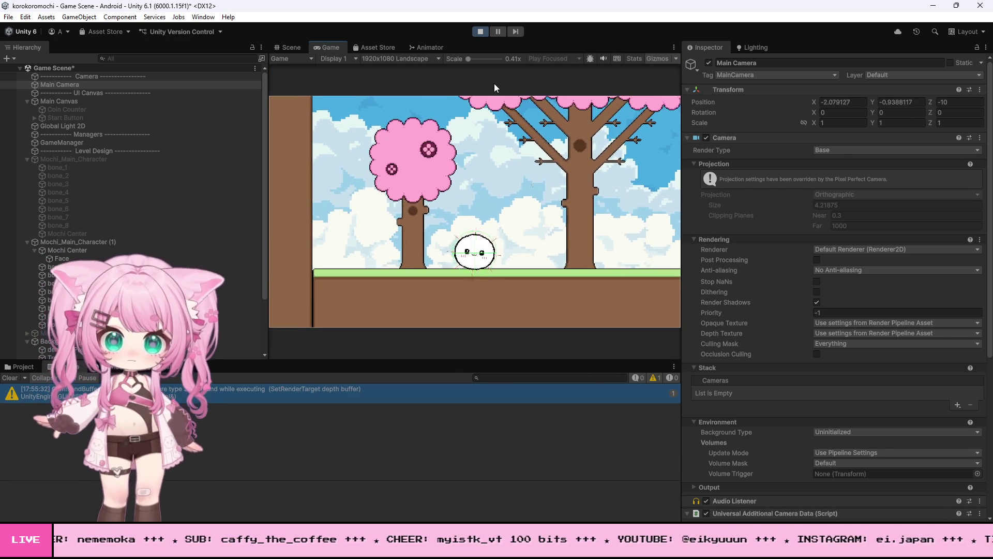
# - Roll the mochi right and jump it against the tree trunk, then stop play mode
pyautogui.press('Right')
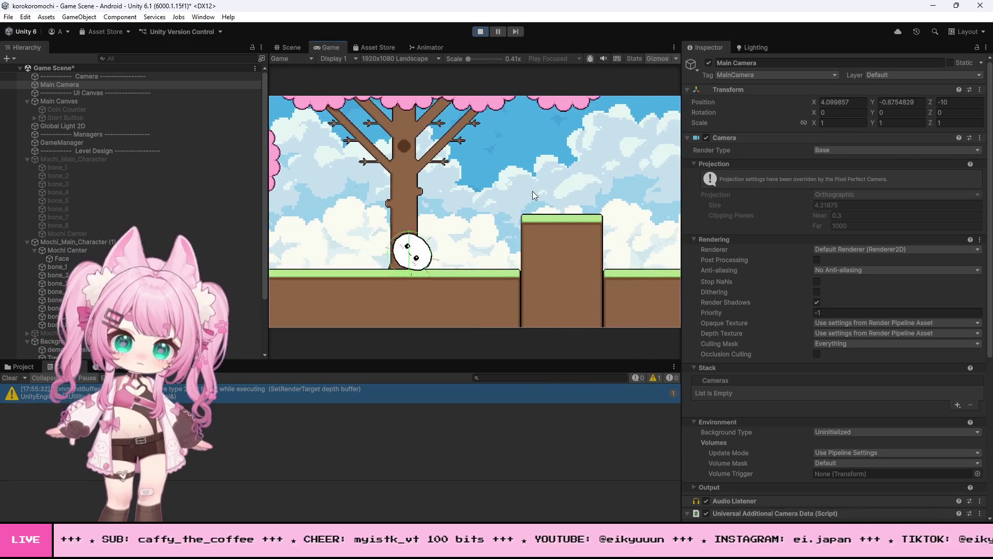
pyautogui.press('space')
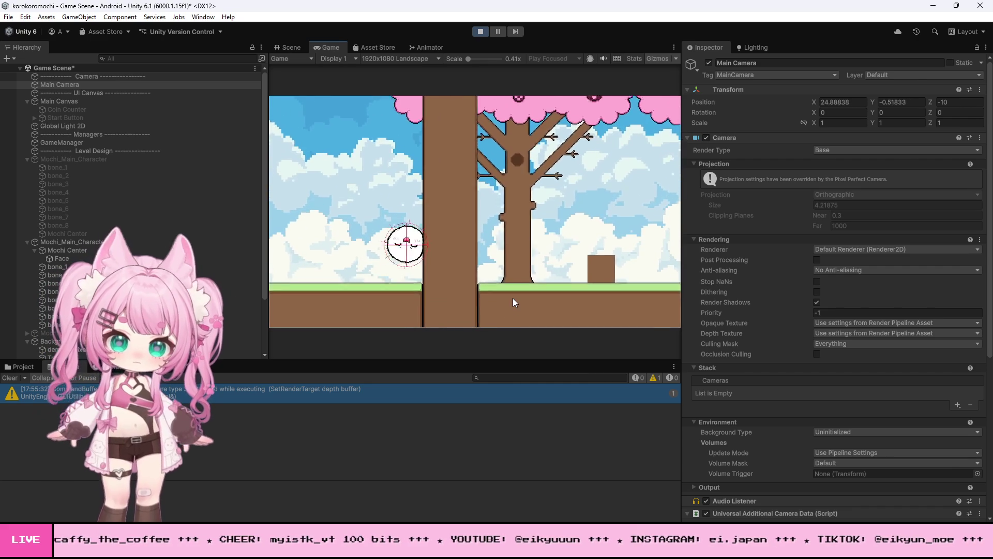
pyautogui.click(479, 32)
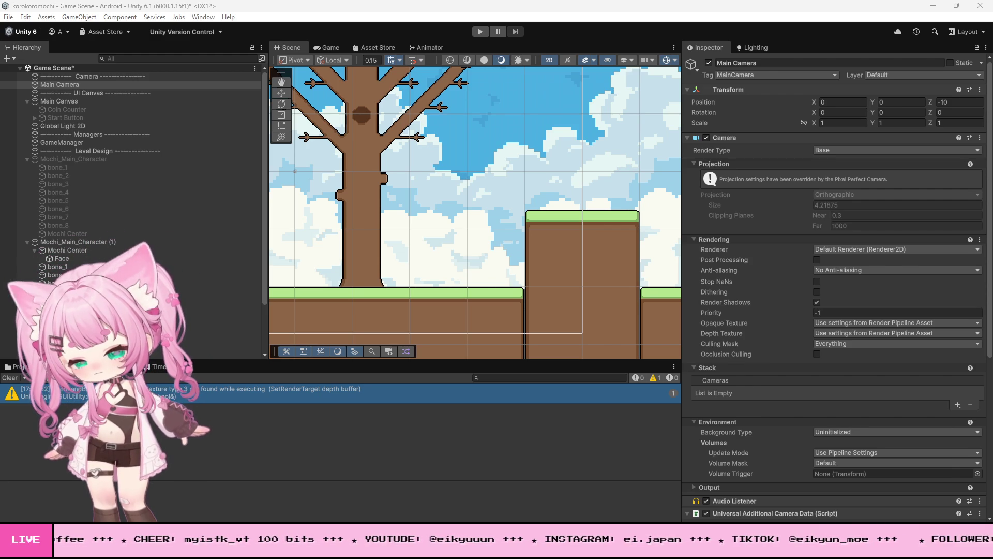
# - Switch to Visual Studio showing the FixedUpdate wall-climbing code in MochiController.cs
pyautogui.hotkey('alt', 'Tab')
# - Insert a new line inside the IgnoreCollisions code of MochiController.cs
pyautogui.scroll(5, 238, 312)
pyautogui.scroll(1, 237, 312)
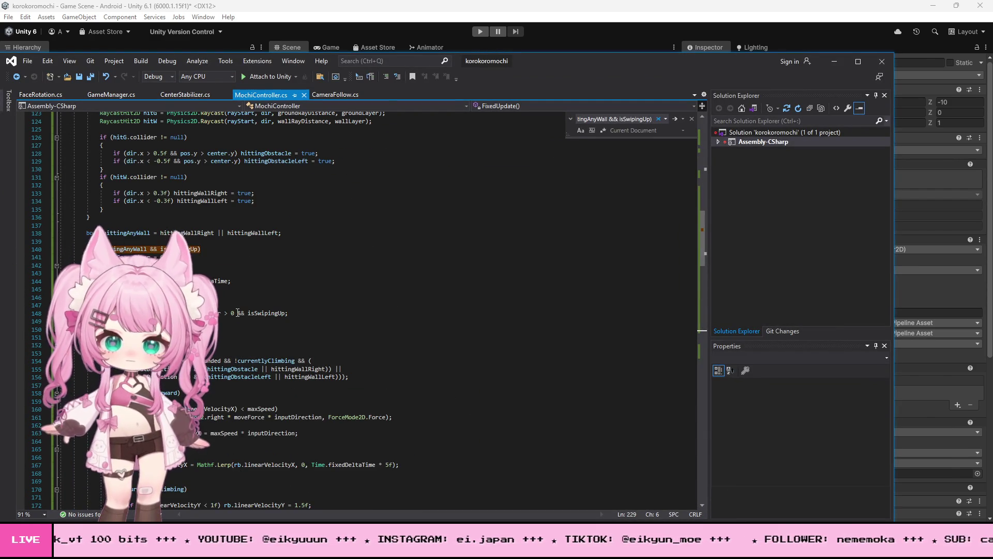
pyautogui.scroll(20, 238, 309)
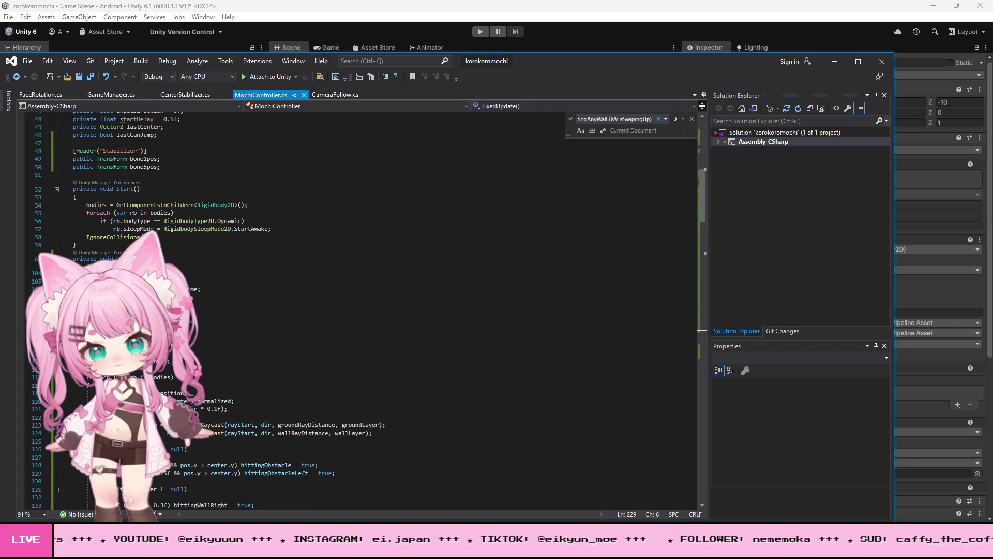
pyautogui.scroll(-20, 237, 312)
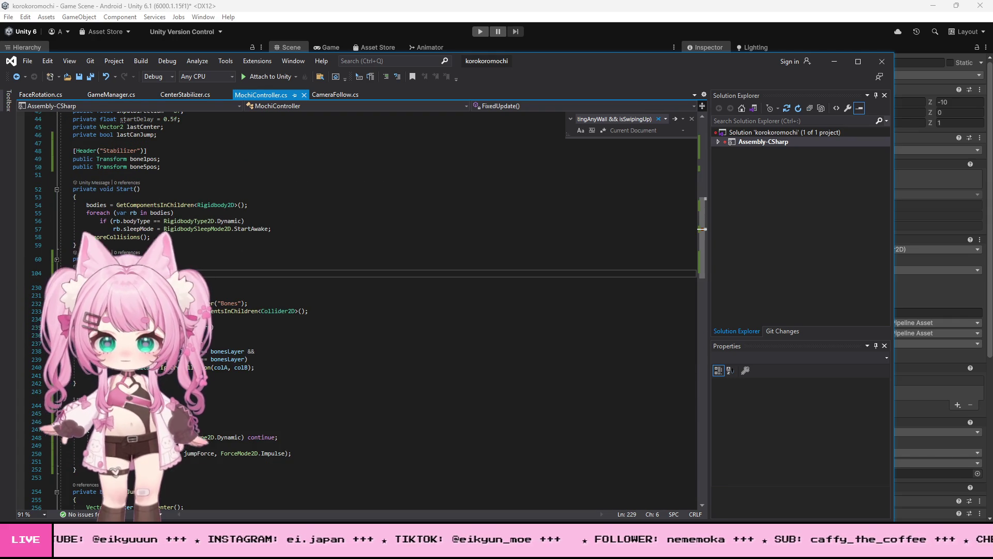
pyautogui.click(83, 288)
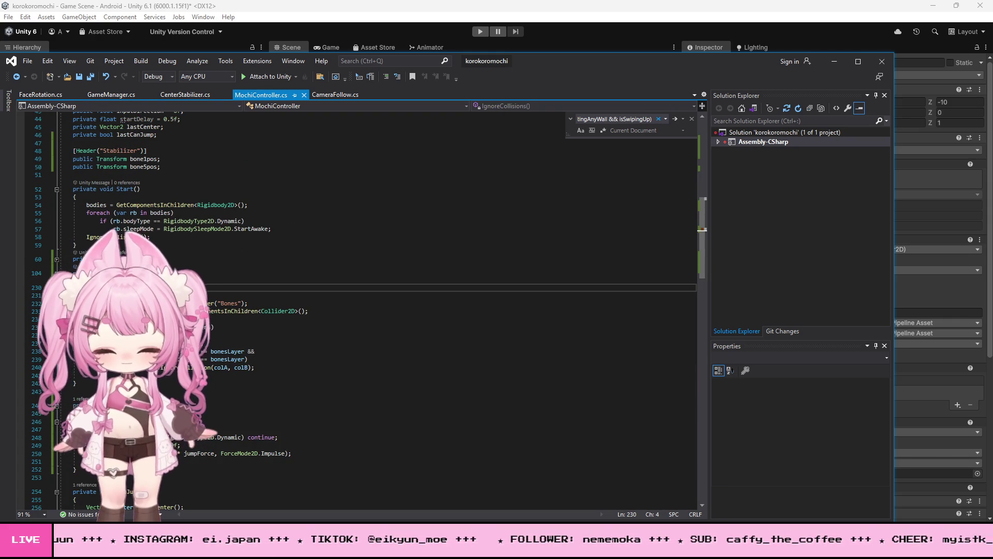
pyautogui.press('Return')
# - Expand the collapsed block at line 104, save MochiController.cs, and minimize Visual Studio
pyautogui.click(77, 273)
pyautogui.press('Left')
pyautogui.hotkey('ctrl', 'm')
pyautogui.hotkey('ctrl', 'm')
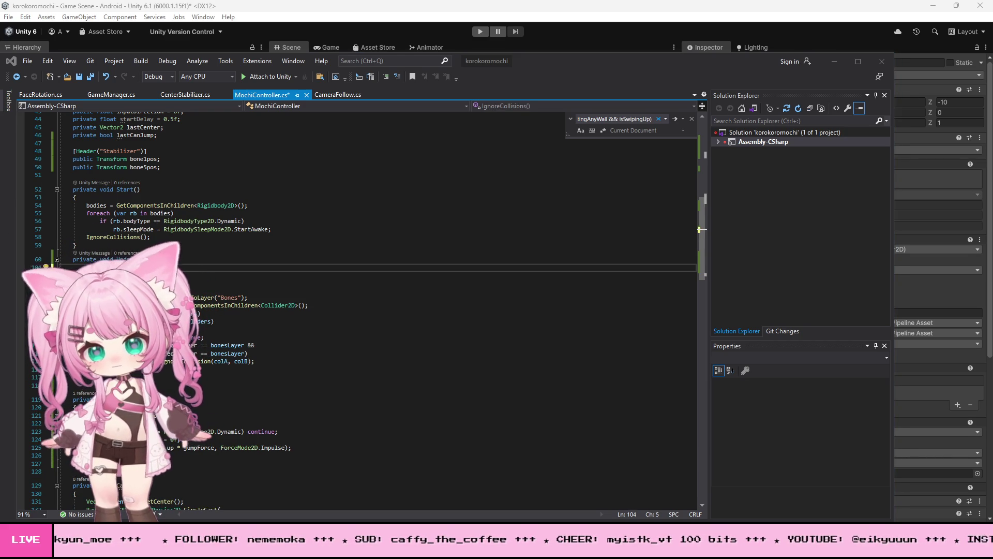
pyautogui.hotkey('ctrl', 'End')
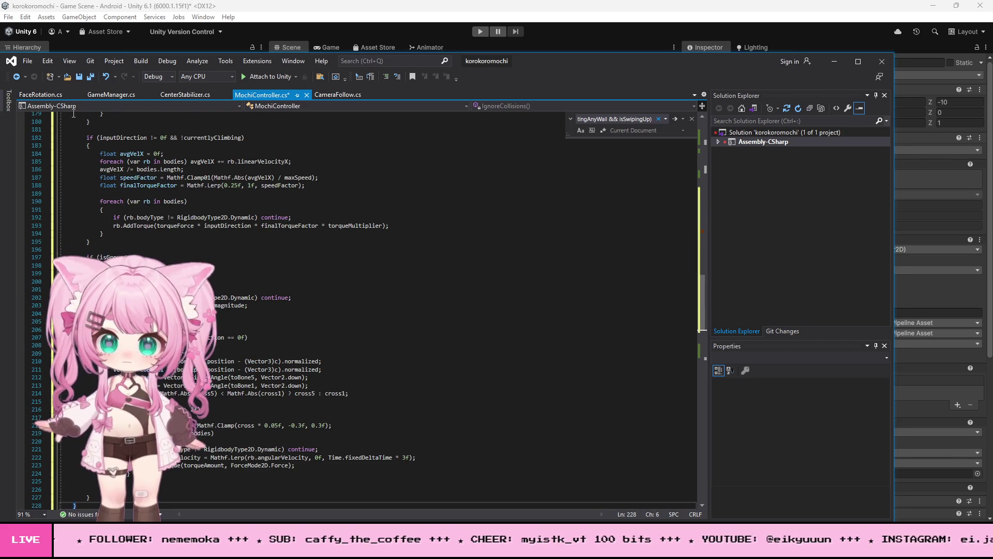
pyautogui.click(28, 61)
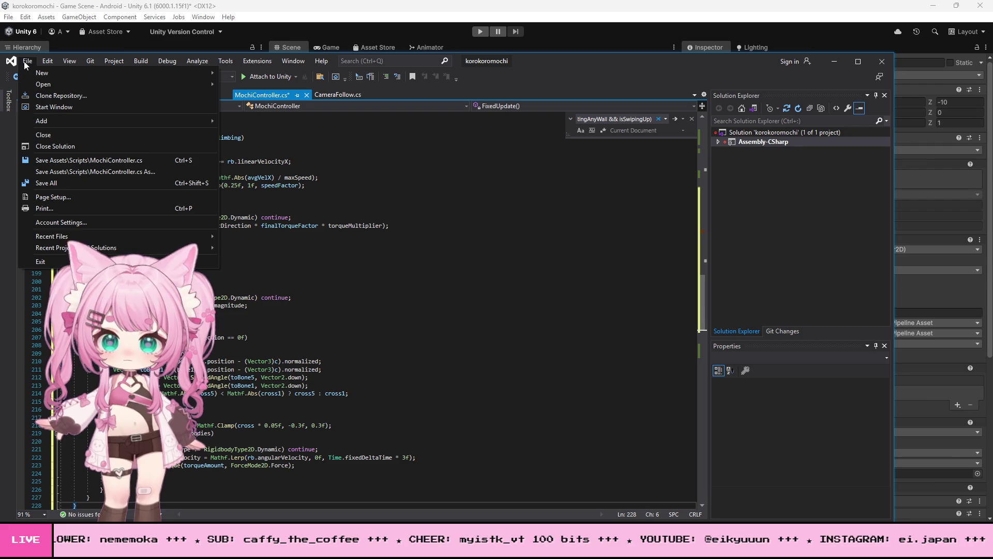
pyautogui.click(57, 171)
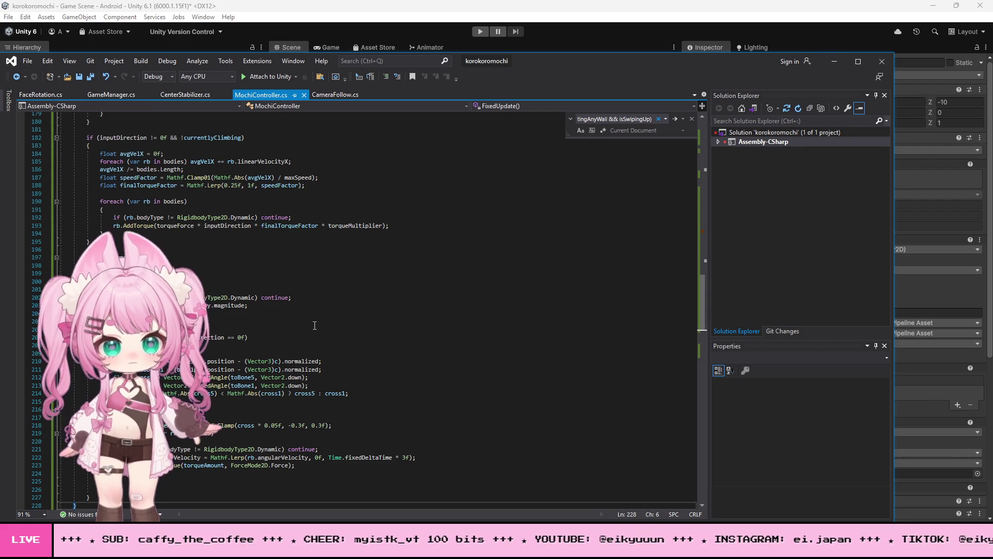
pyautogui.click(834, 61)
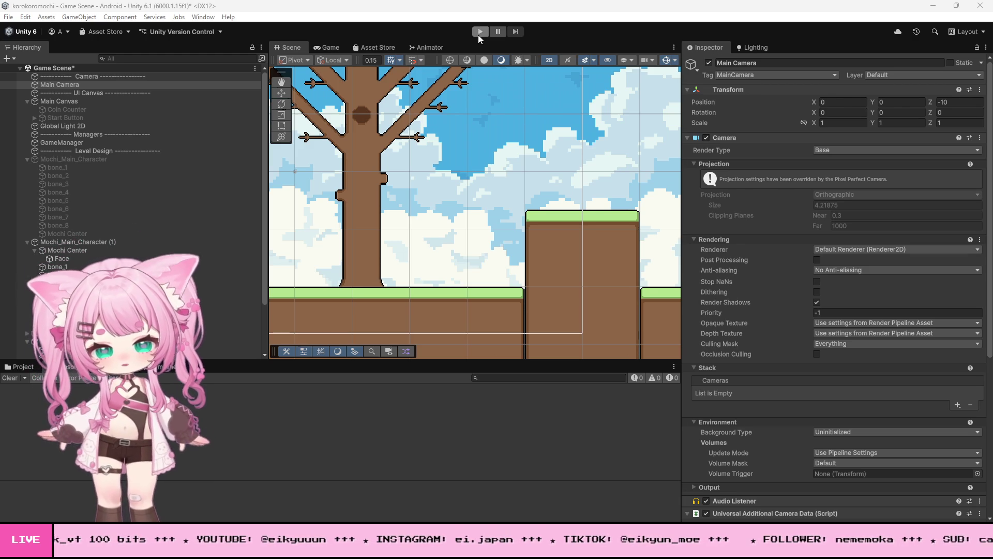
pyautogui.click(479, 32)
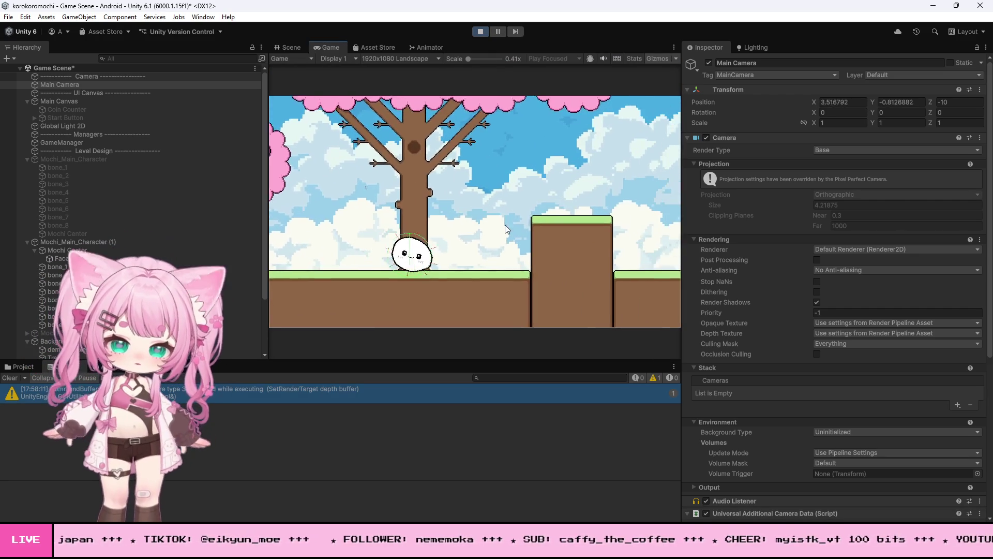
pyautogui.press('space')
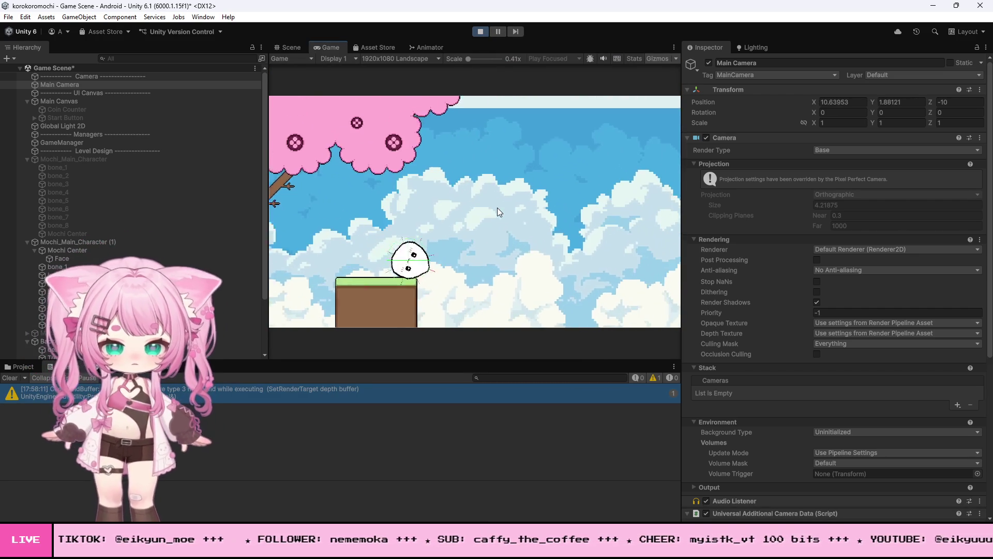
pyautogui.press('space')
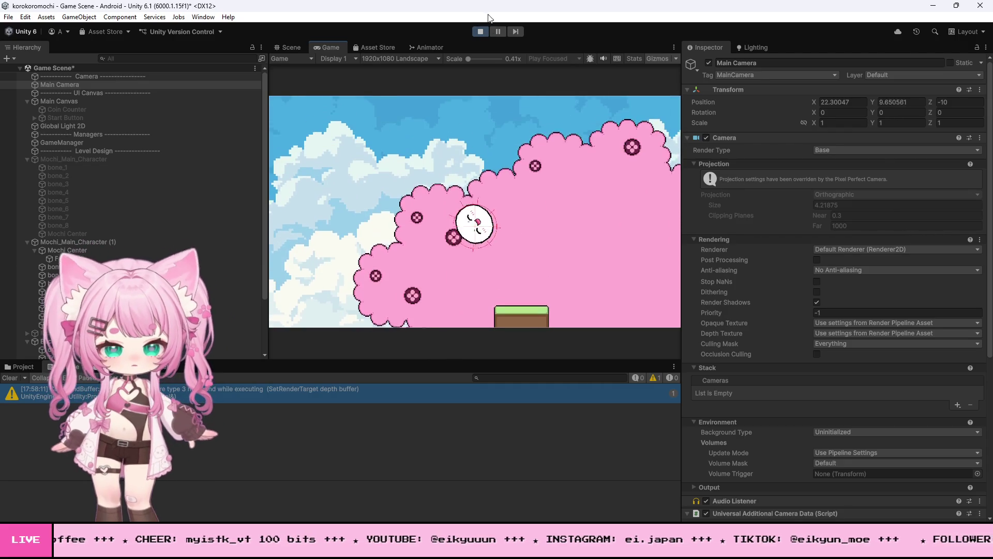
pyautogui.click(480, 35)
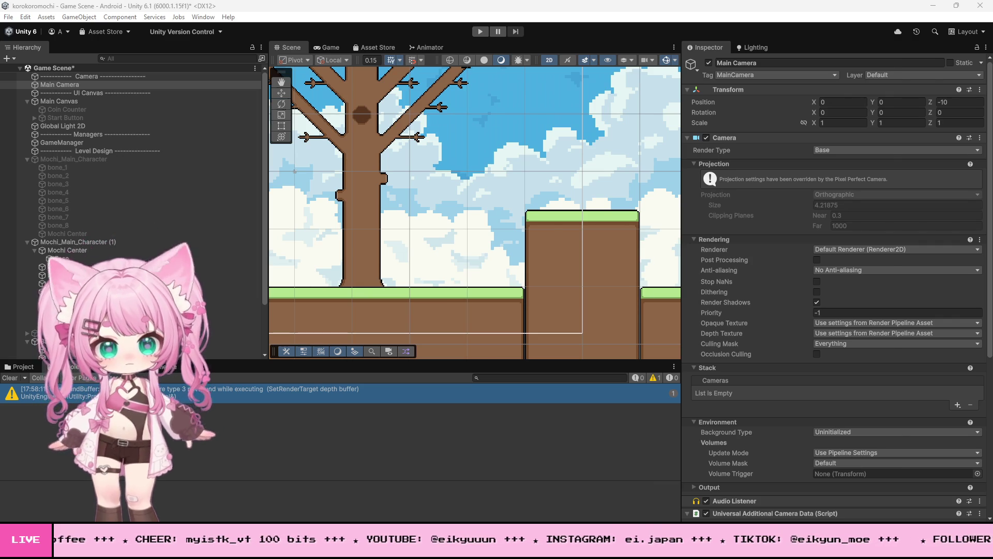
# - Add a new line inside IgnoreCollisions and move to the collapsed code at line 104
pyautogui.hotkey('alt', 'Tab')
pyautogui.scroll(20, 362, 310)
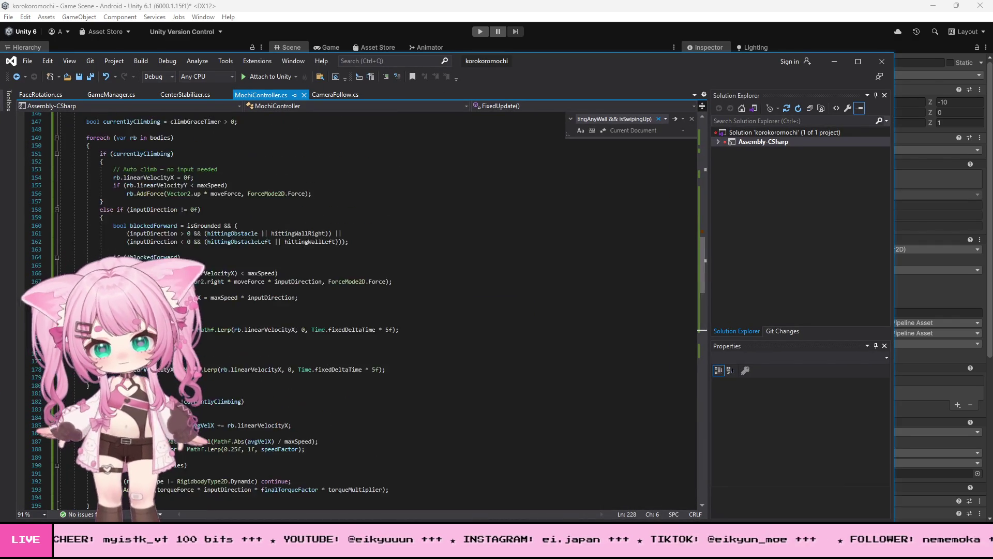
pyautogui.scroll(10, 362, 310)
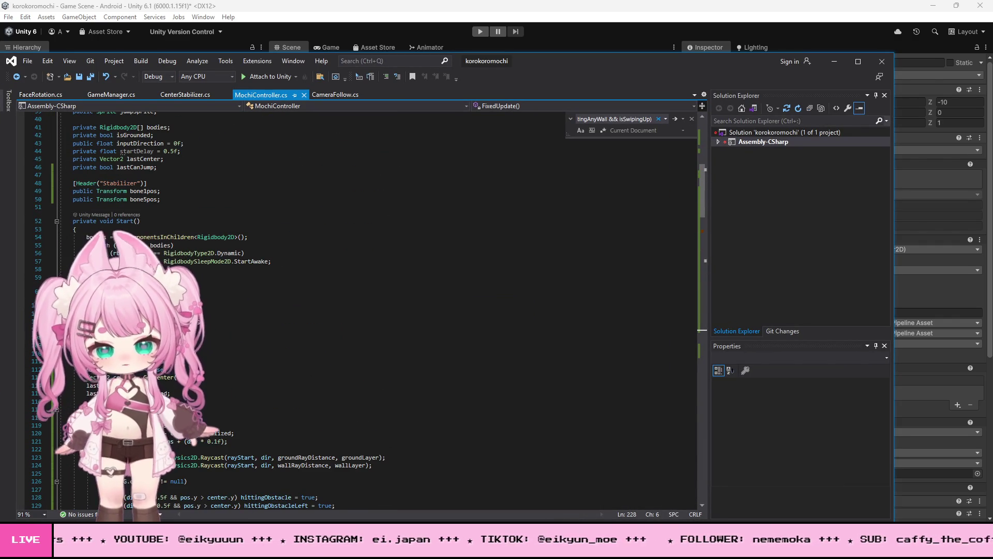
pyautogui.scroll(-20, 362, 404)
pyautogui.press('Return')
pyautogui.press('Return')
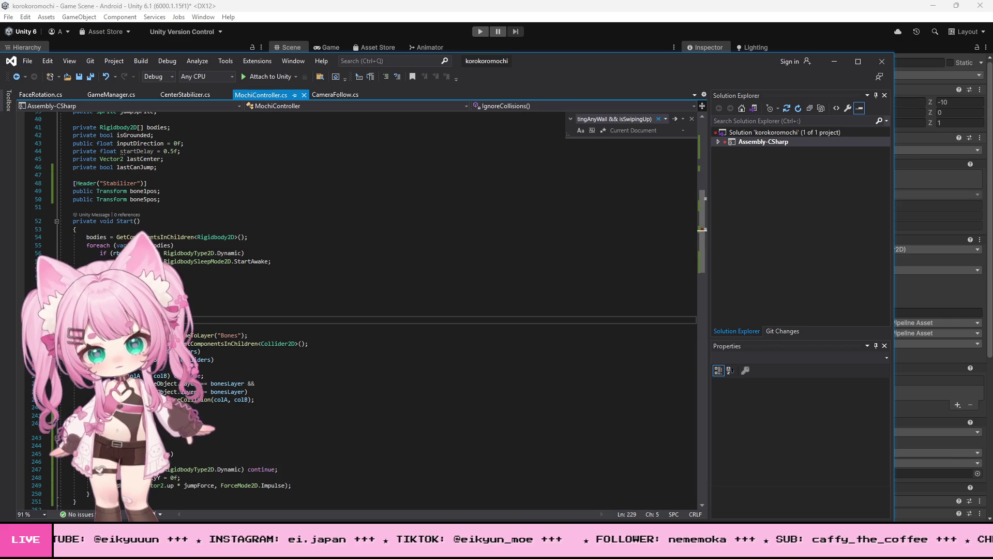
pyautogui.click(73, 305)
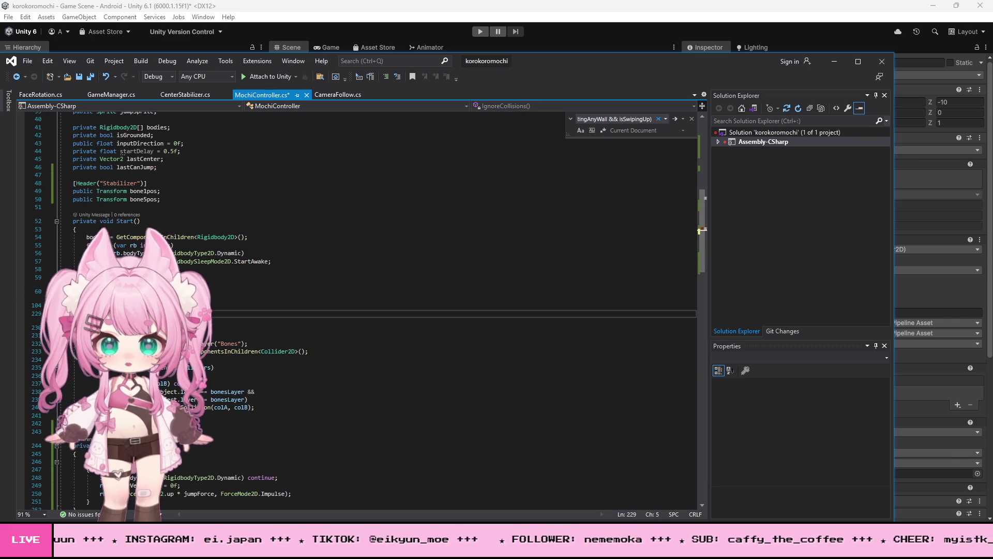
pyautogui.scroll(20, 362, 403)
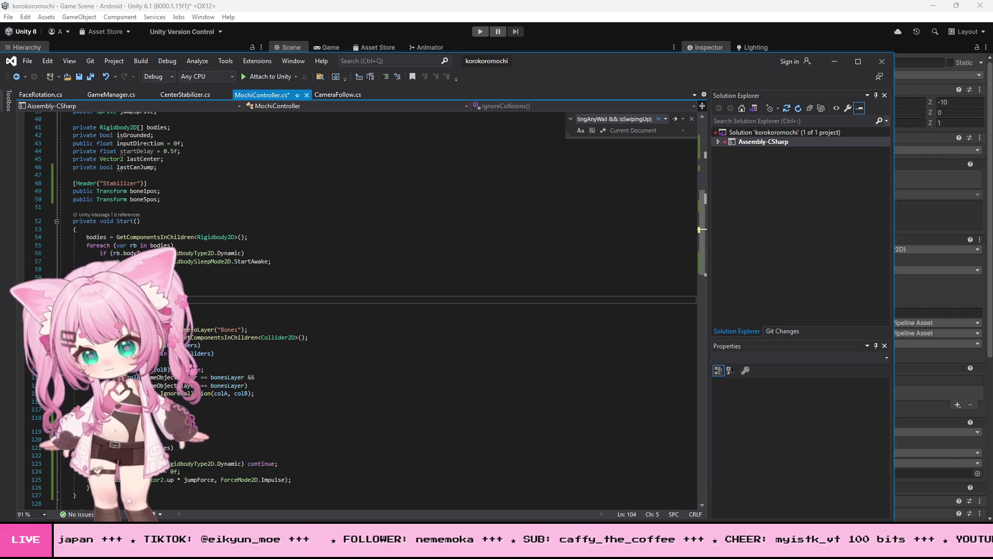
# - Jump to the end of MochiController.cs and open, then dismiss, the File menu
pyautogui.hotkey('alt', 'Tab')
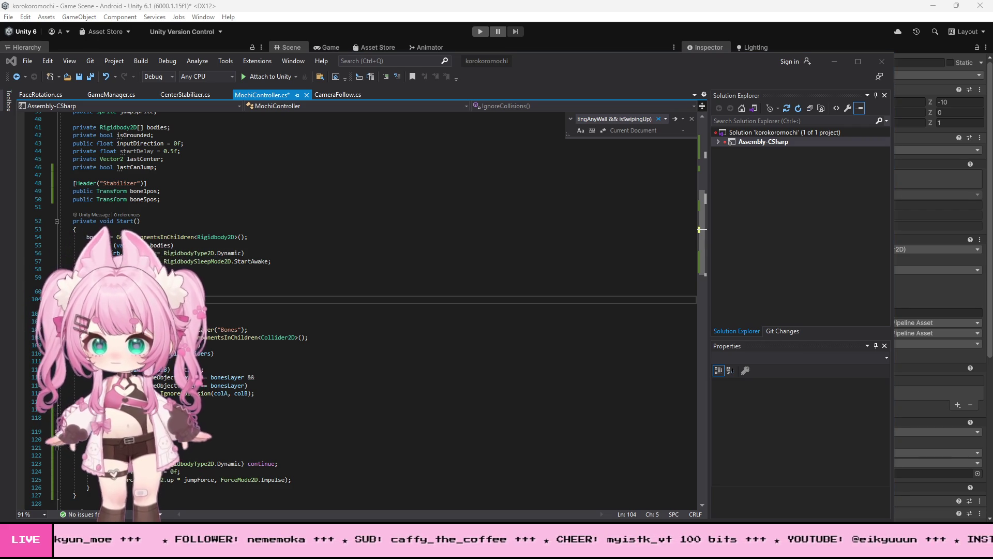
pyautogui.hotkey('alt', 'Tab')
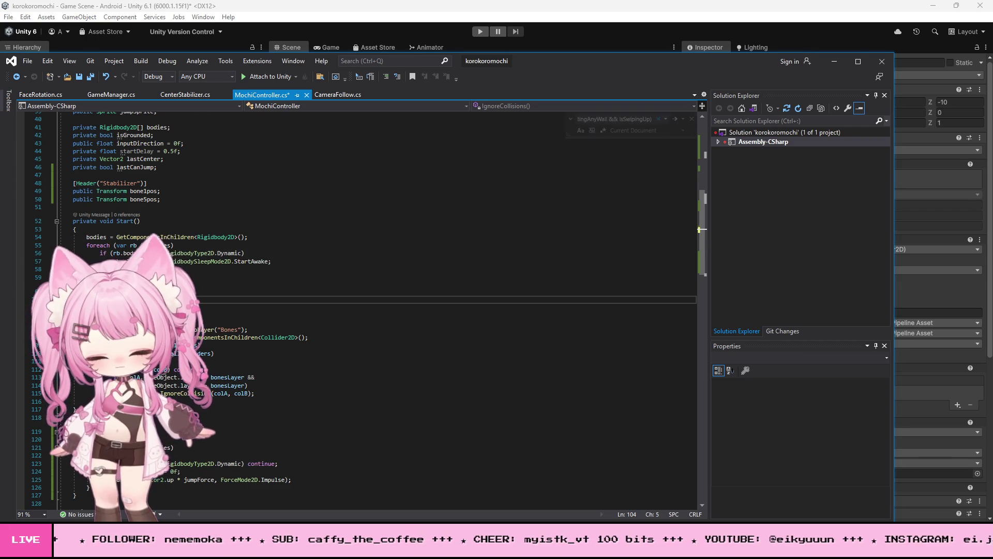
pyautogui.hotkey('ctrl', 'End')
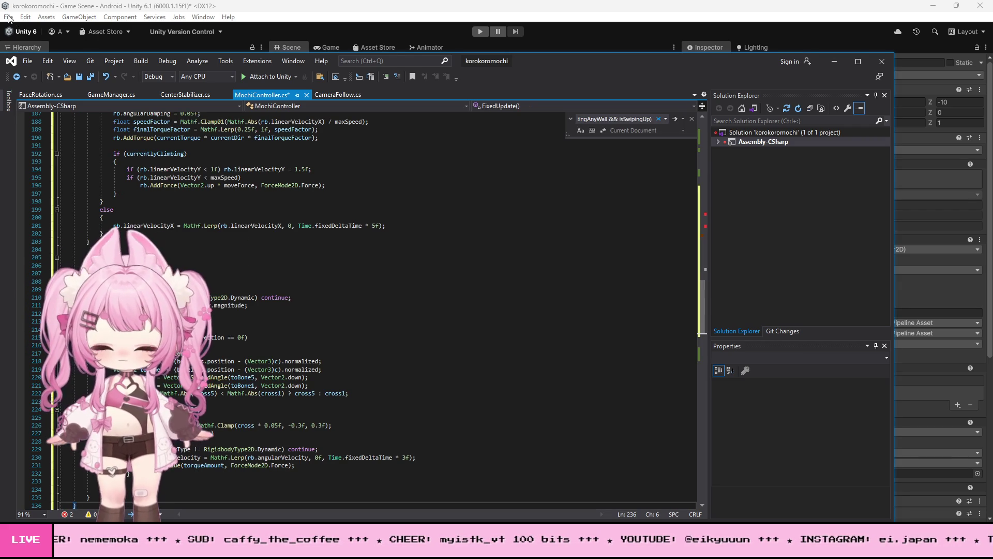
pyautogui.click(27, 61)
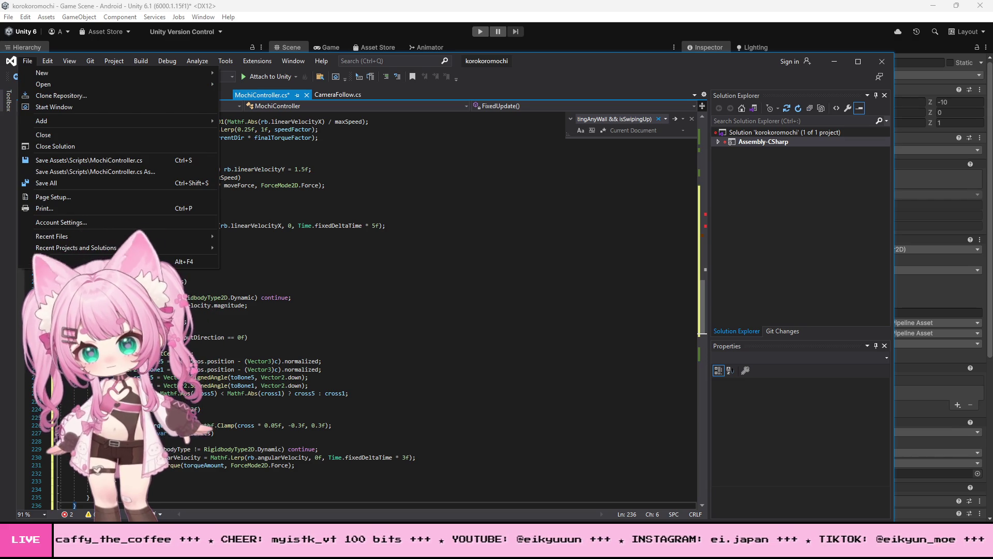
pyautogui.hotkey('alt', 'Tab')
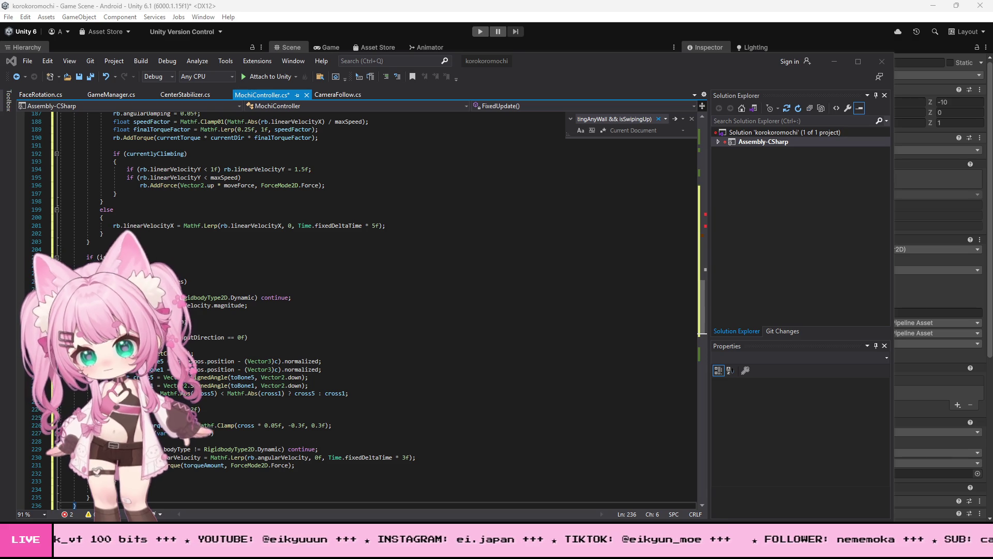
# - Edit line 22, save MochiController.cs via File > Save, and minimize Visual Studio
pyautogui.scroll(20, 259, 305)
pyautogui.scroll(20, 258, 305)
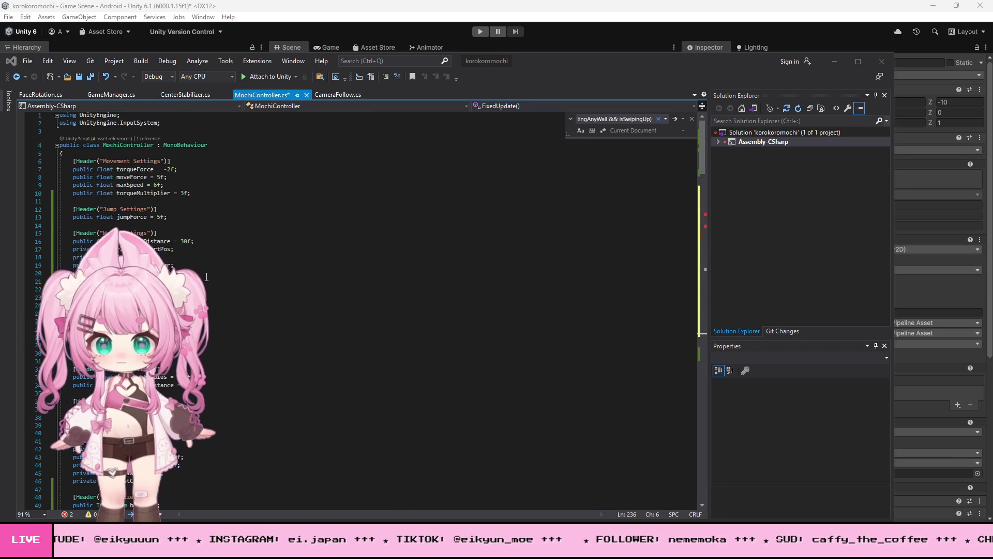
pyautogui.click(211, 280)
pyautogui.press('Down')
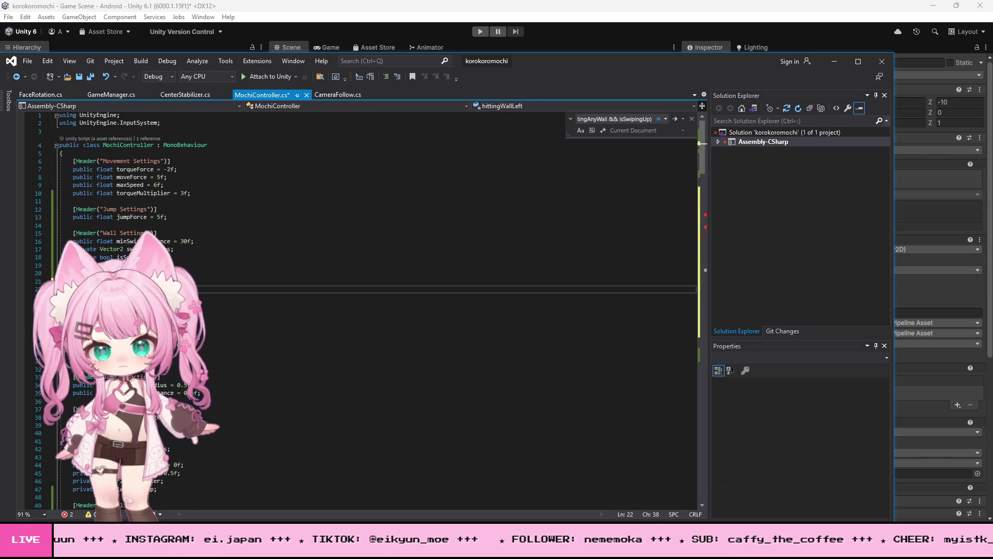
pyautogui.click(27, 60)
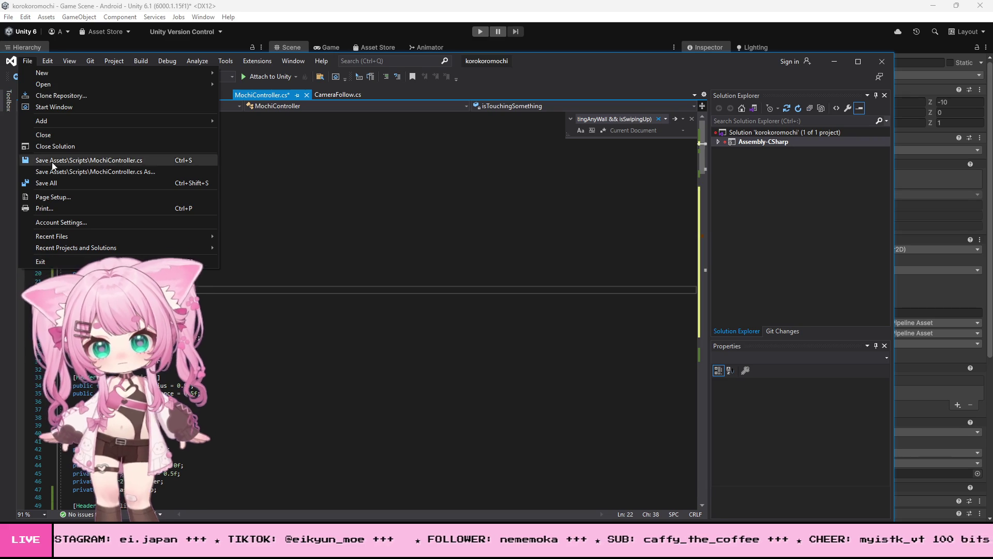
pyautogui.click(58, 184)
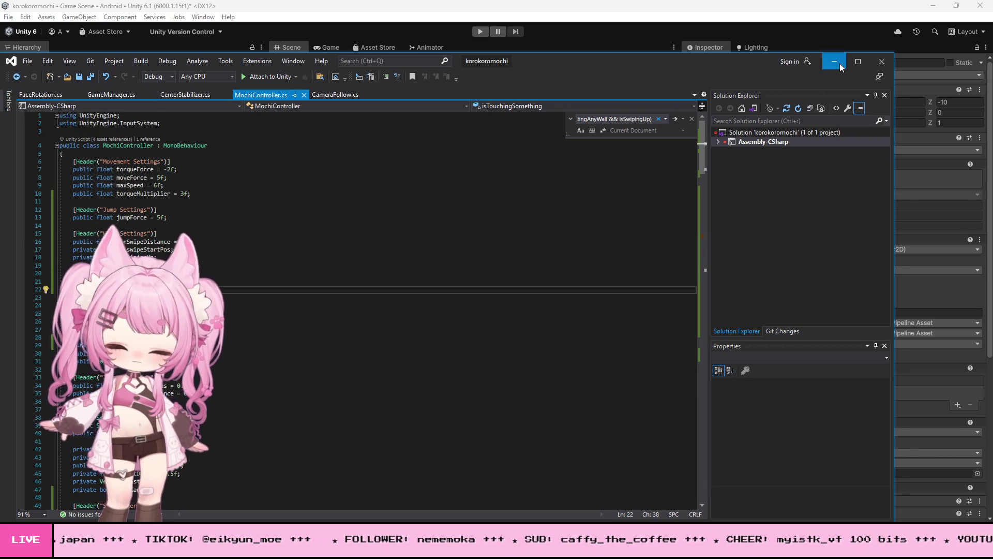
pyautogui.click(840, 63)
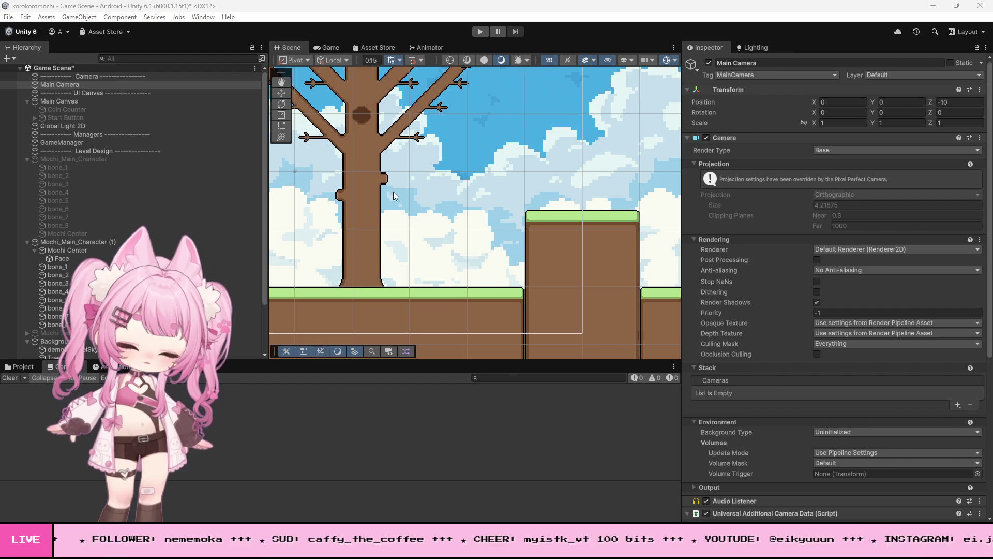
# - Play-test steering the mochi onto the raised platform and up the tall trunk, then stop
pyautogui.click(480, 31)
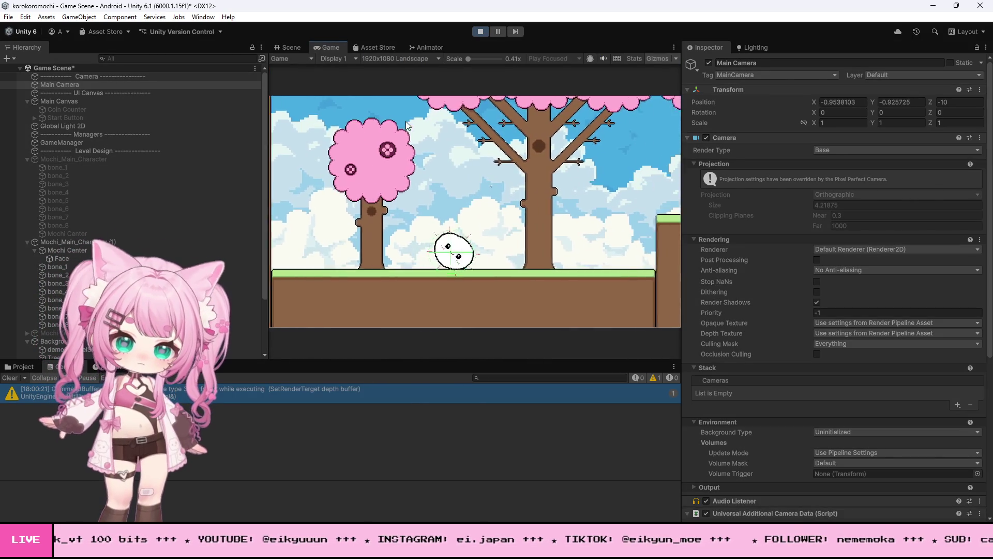
pyautogui.click(406, 125)
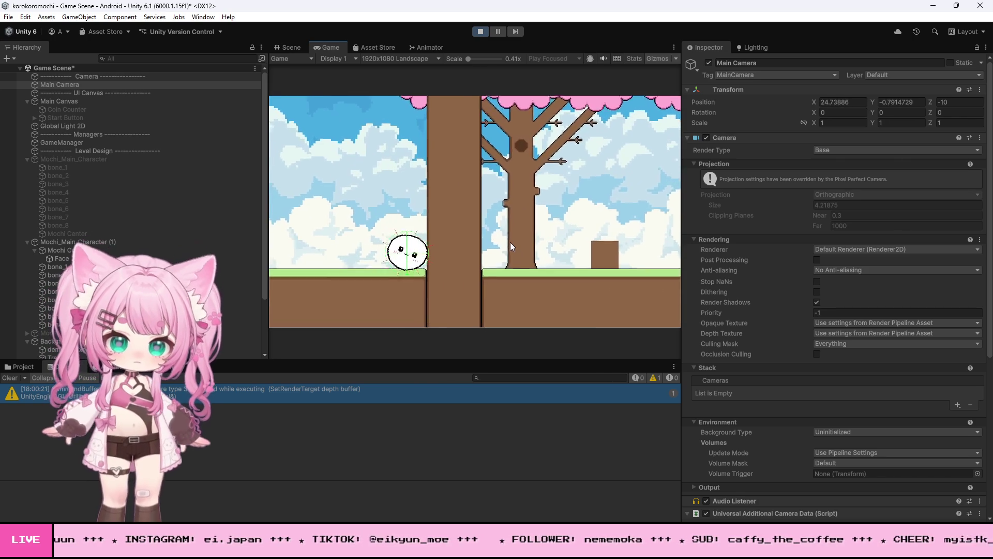
pyautogui.click(510, 243)
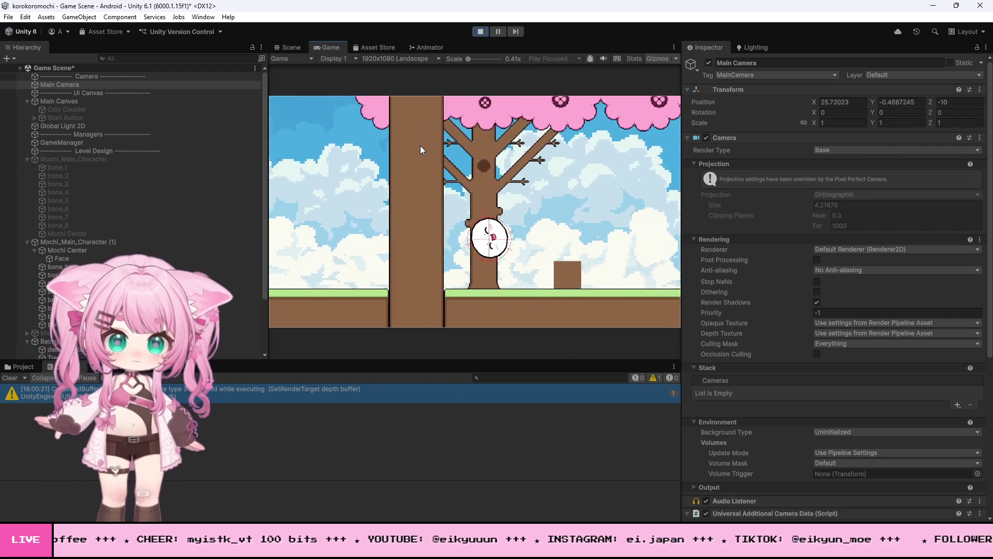
pyautogui.click(480, 31)
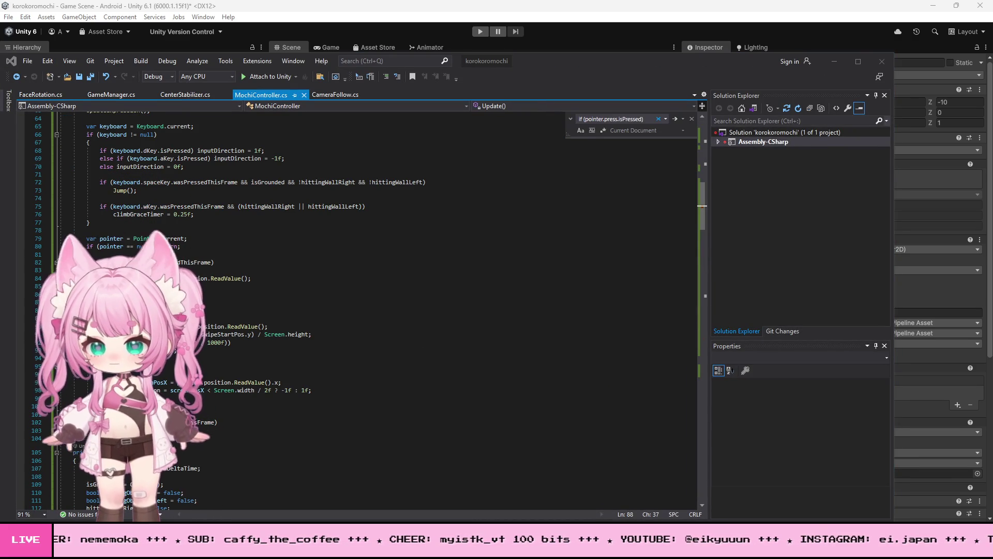
# - Replace swipe-handling lines 88–100 with the revised code, save, and minimize Visual Studio
pyautogui.moveTo(199, 326)
pyautogui.mouseDown()
pyautogui.moveTo(280, 385)
pyautogui.moveTo(224, 404)
pyautogui.mouseUp()
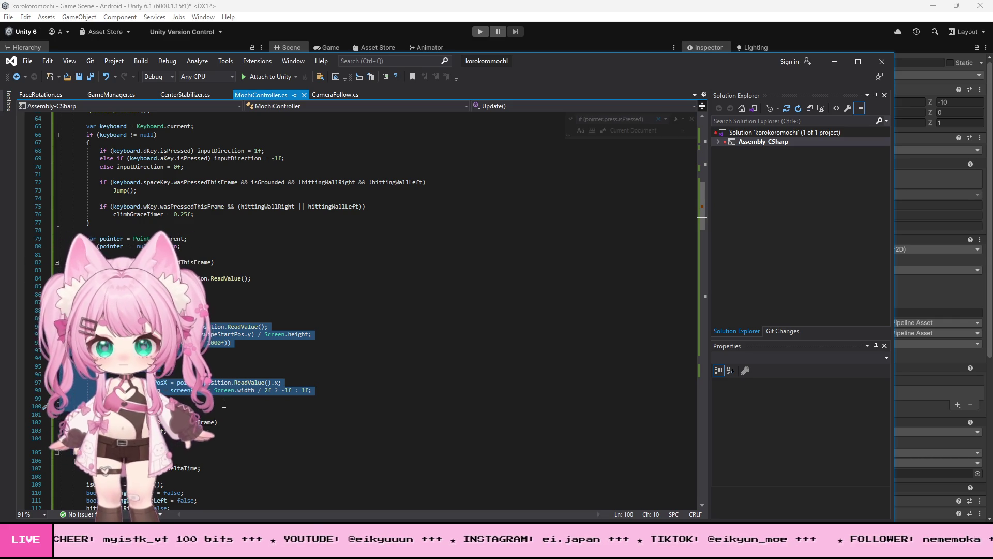
pyautogui.hotkey('ctrl', 'v')
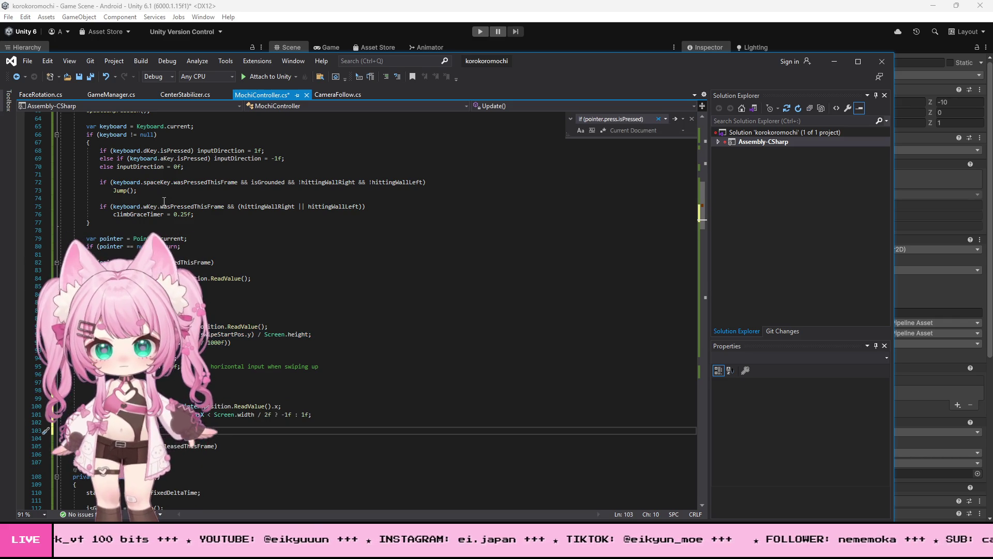
pyautogui.click(27, 60)
pyautogui.click(54, 170)
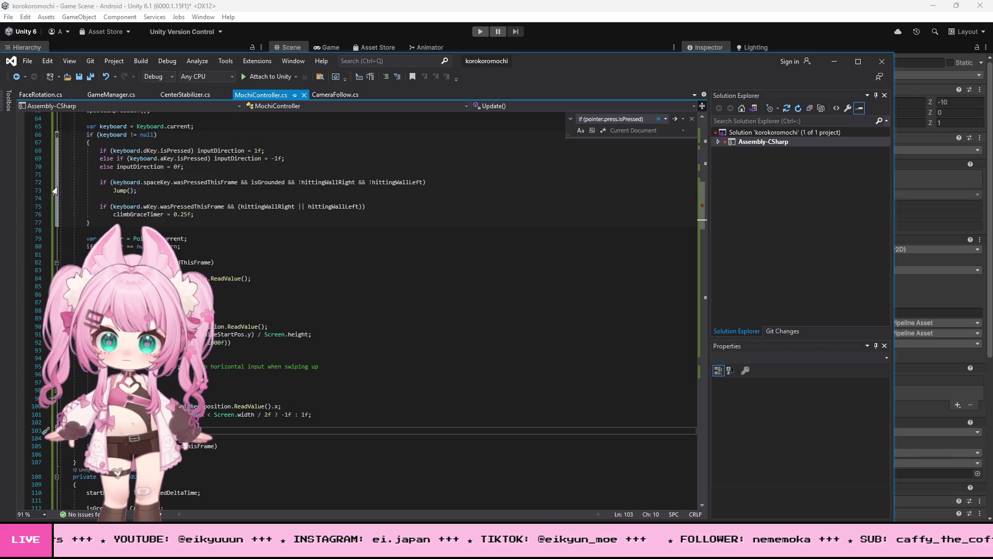
pyautogui.click(847, 61)
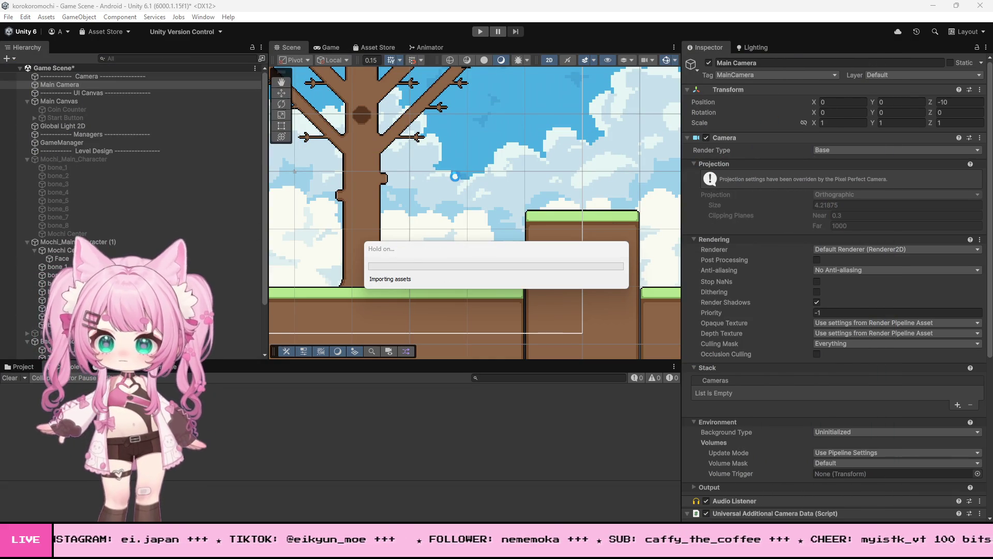
# - Start play mode, roll the mochi over the platform, and climb the tree trunk onto the stump
pyautogui.click(480, 31)
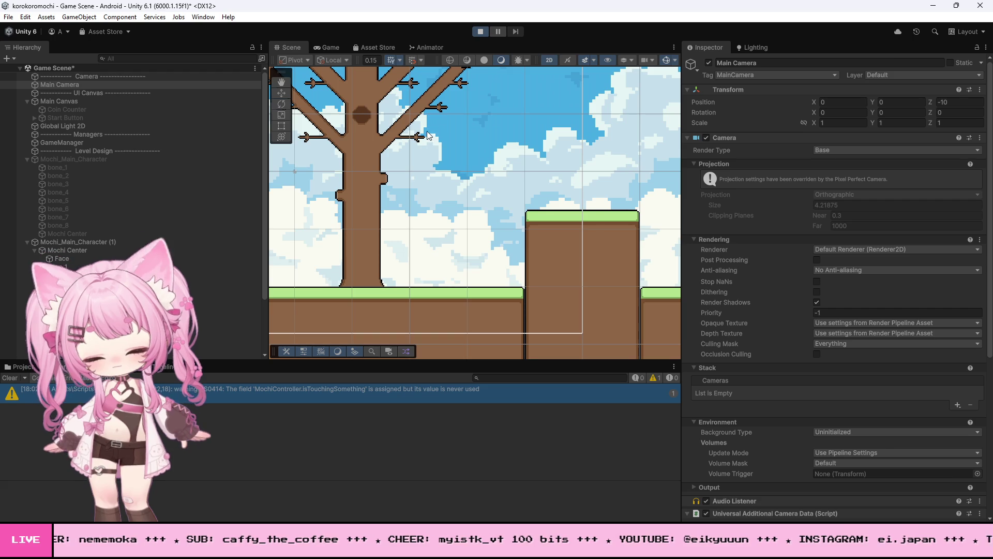
pyautogui.press('Right')
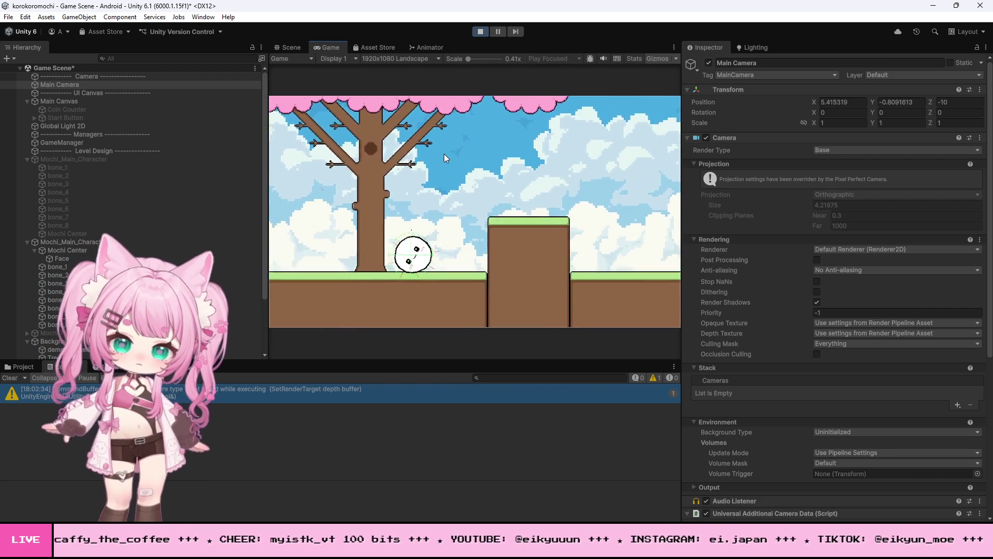
pyautogui.press('space')
pyautogui.press('Right')
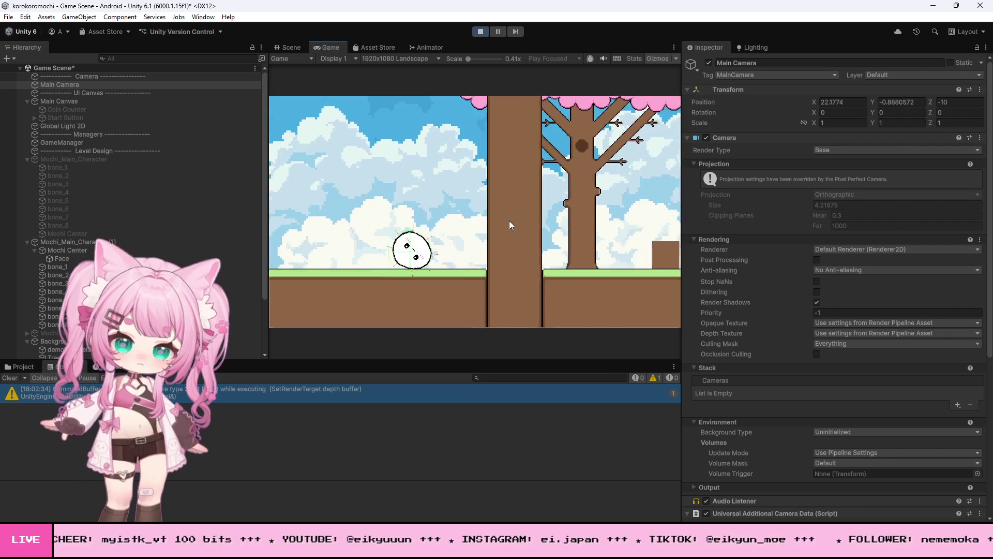
pyautogui.press('Right')
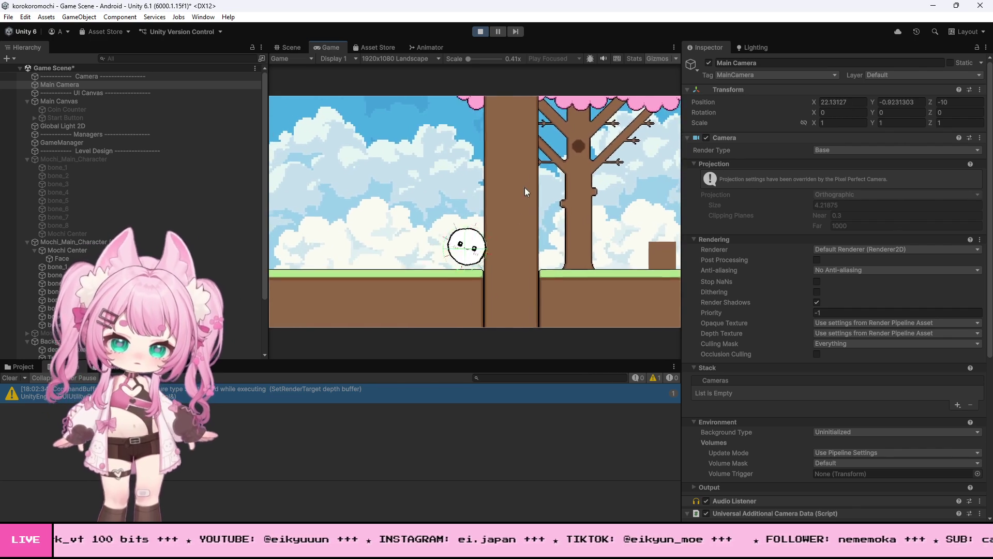
pyautogui.press('space')
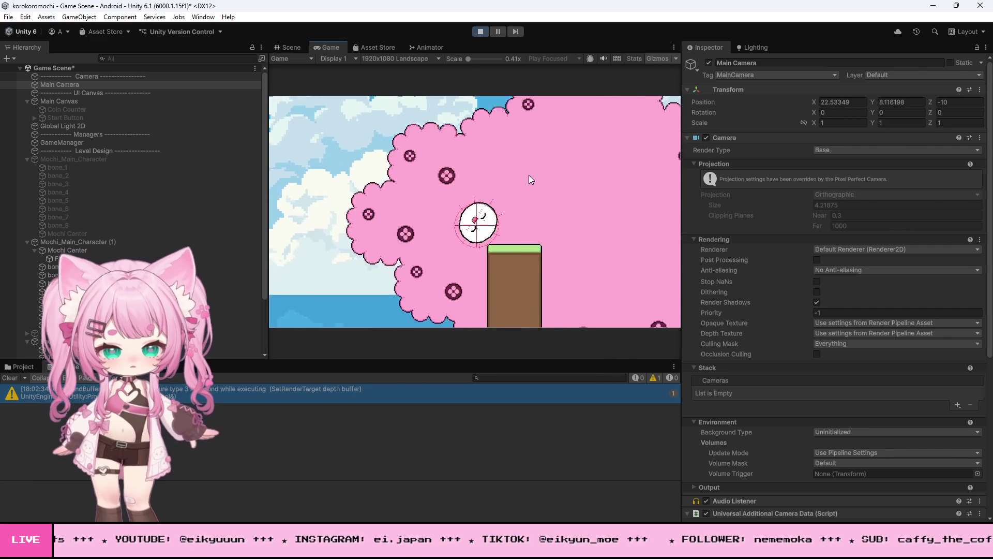
pyautogui.press('Right')
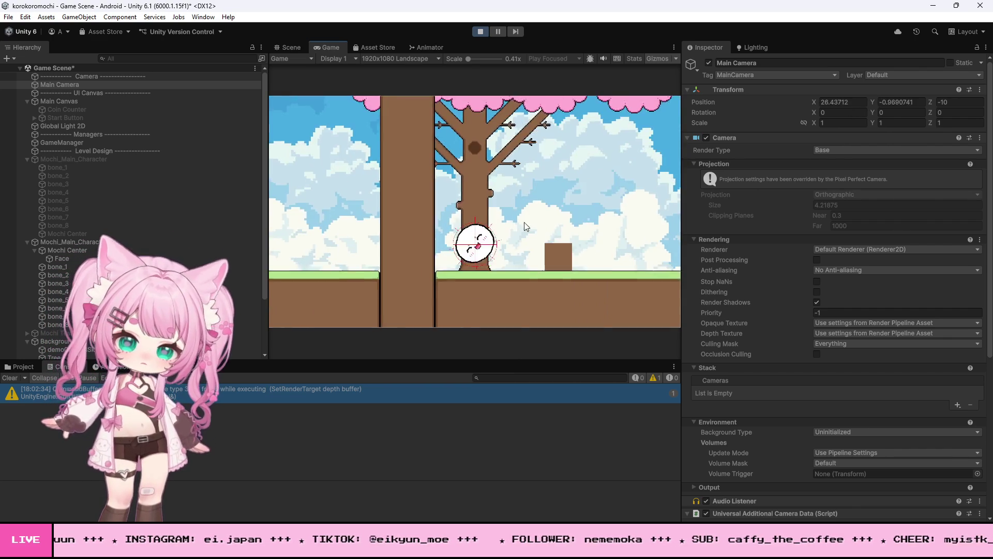
# - Roll the mochi back left, climb the tree trunk again, and jump beside it
pyautogui.press('Left')
pyautogui.press('Left')
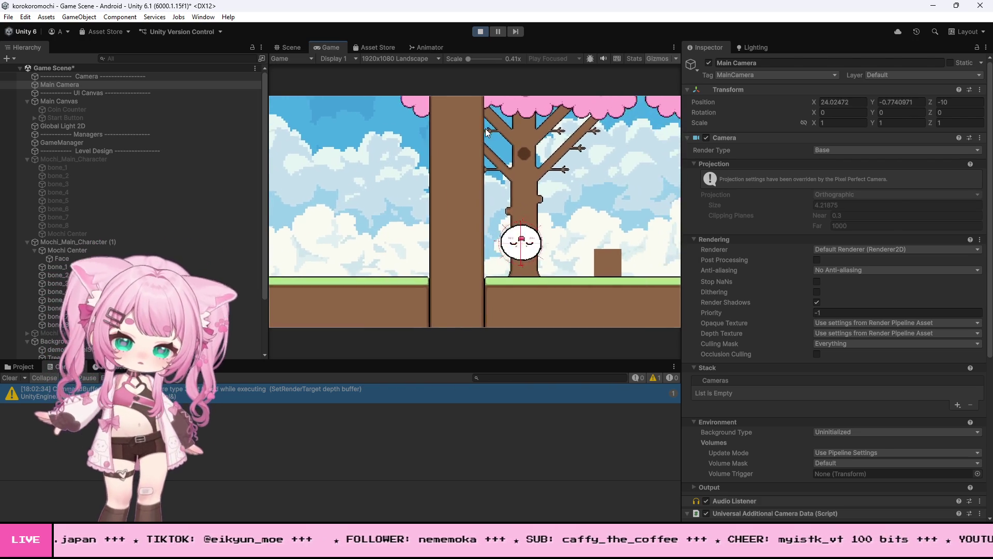
pyautogui.press('Left')
pyautogui.press('Right')
pyautogui.press('Left')
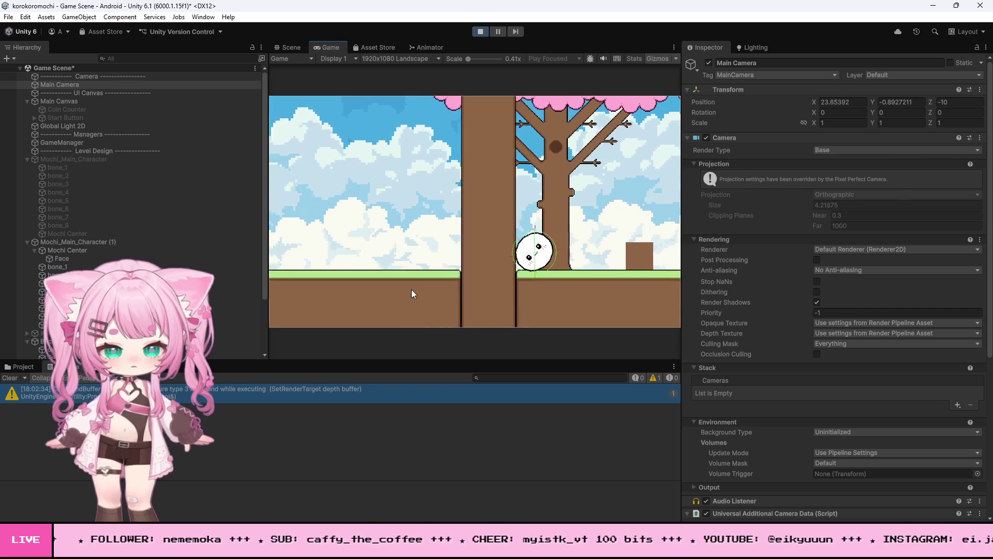
pyautogui.press('Left')
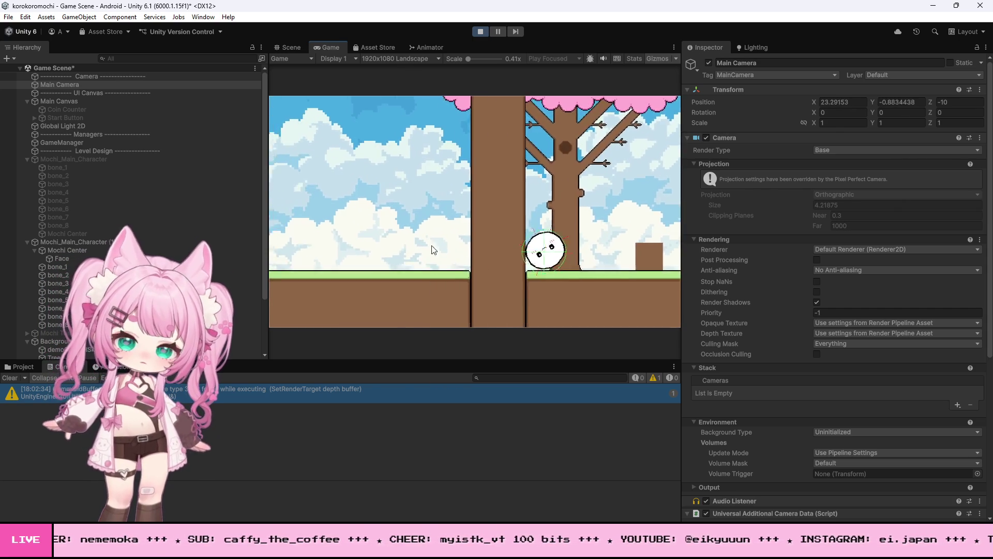
pyautogui.press('space')
pyautogui.press('Left')
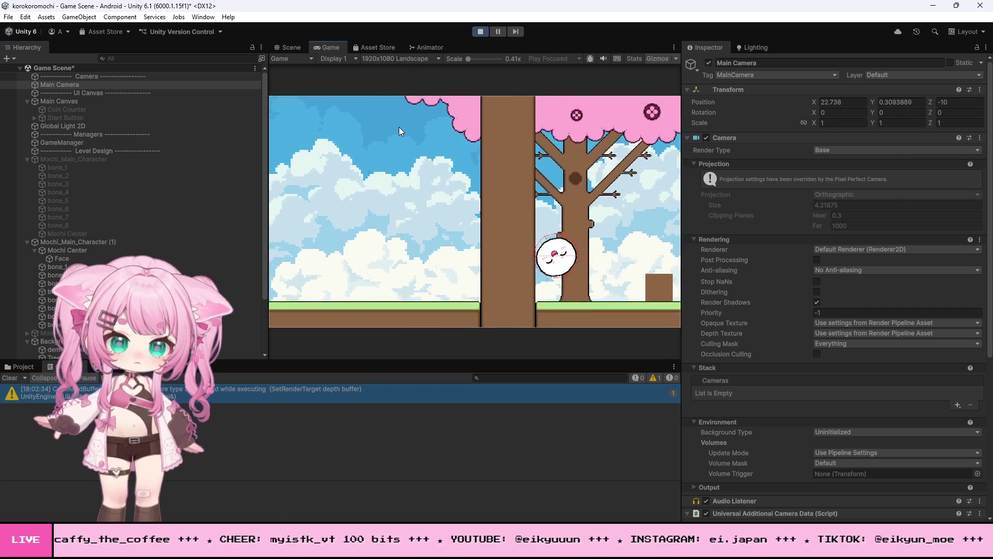
pyautogui.press('Right')
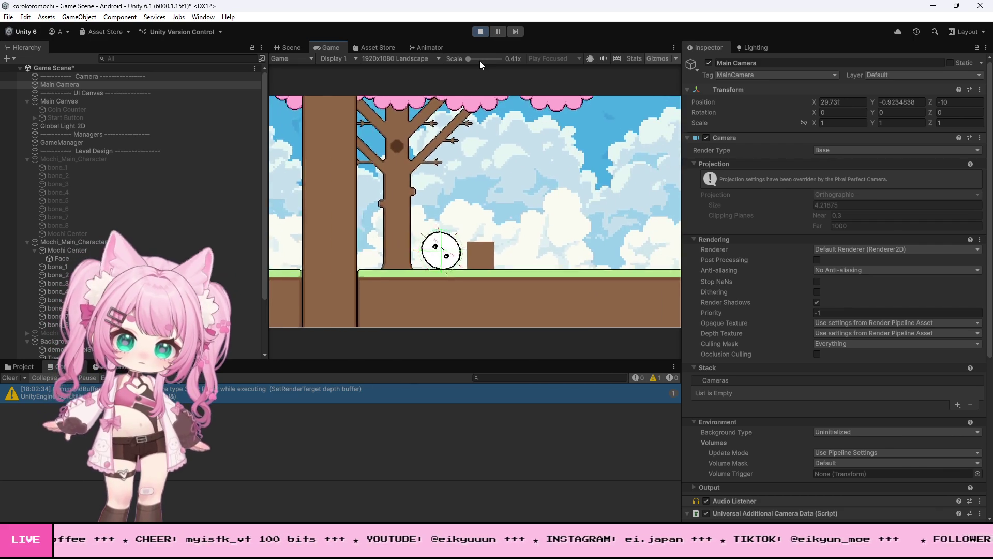
pyautogui.press('Left')
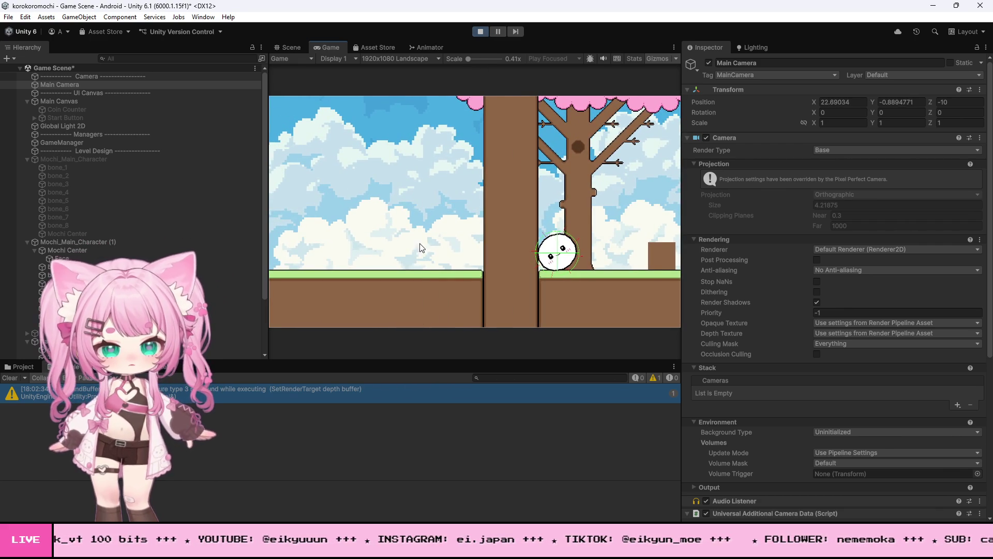
pyautogui.press('space')
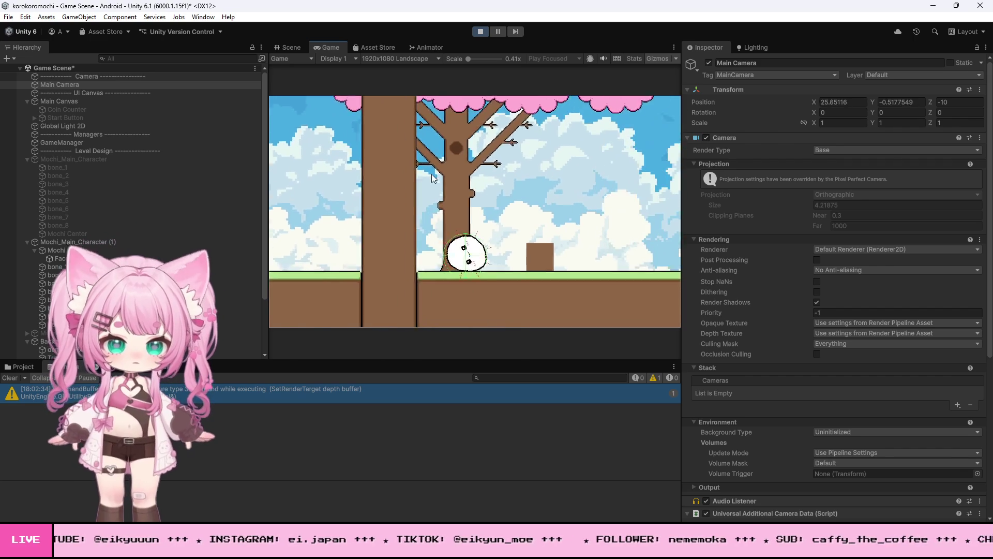
# - Jump the mochi into the tree canopy, drop back to the ground, and hop rightward
pyautogui.press('Left')
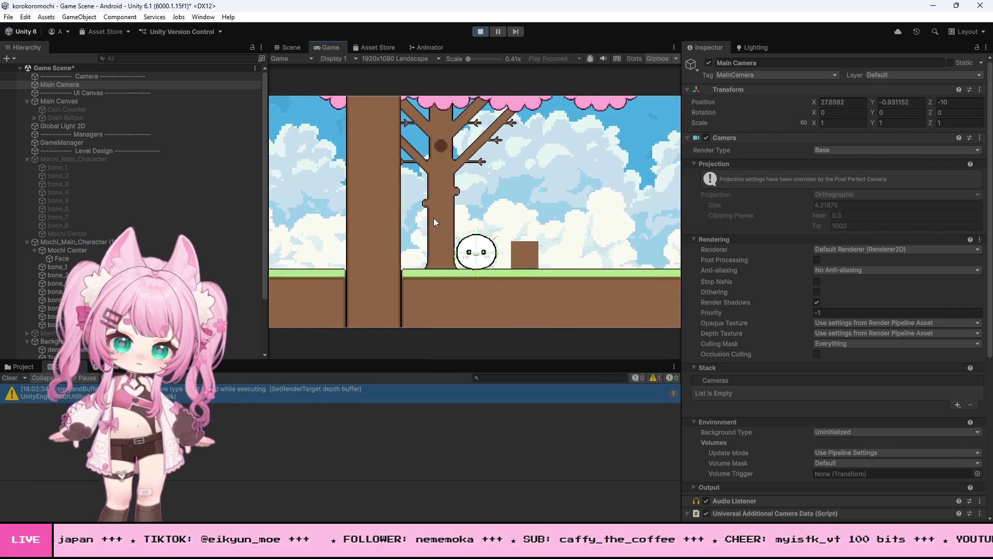
pyautogui.press('space')
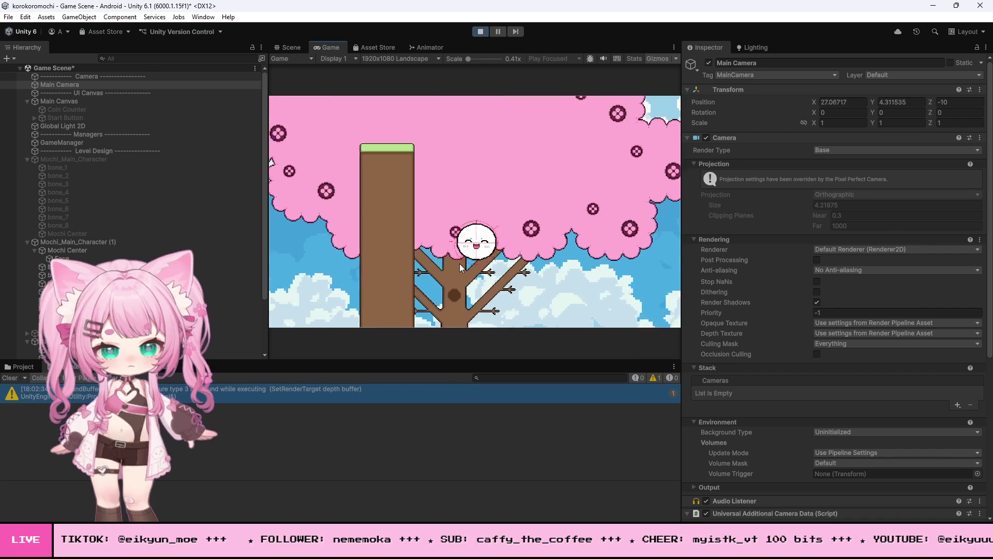
pyautogui.press('Left')
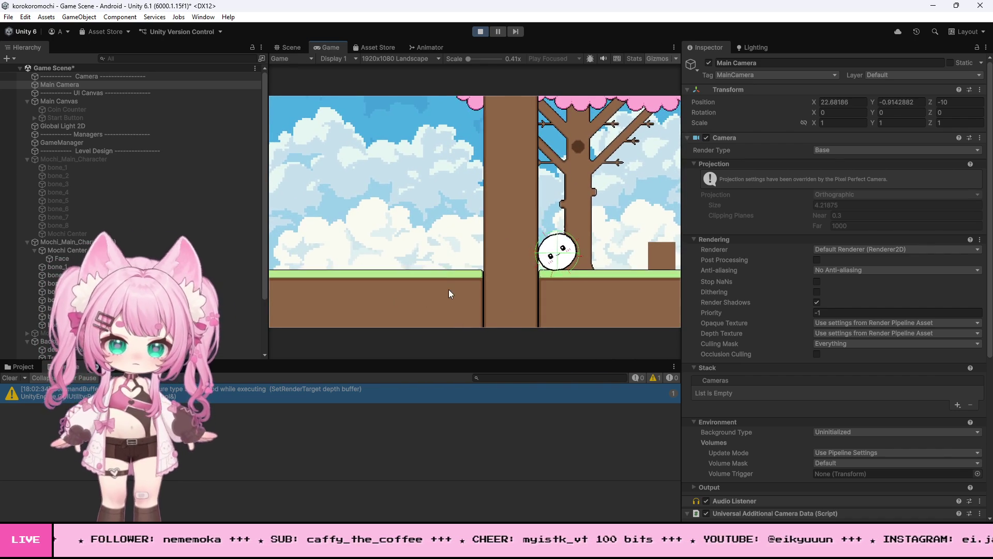
pyautogui.press('Right')
pyautogui.press('space')
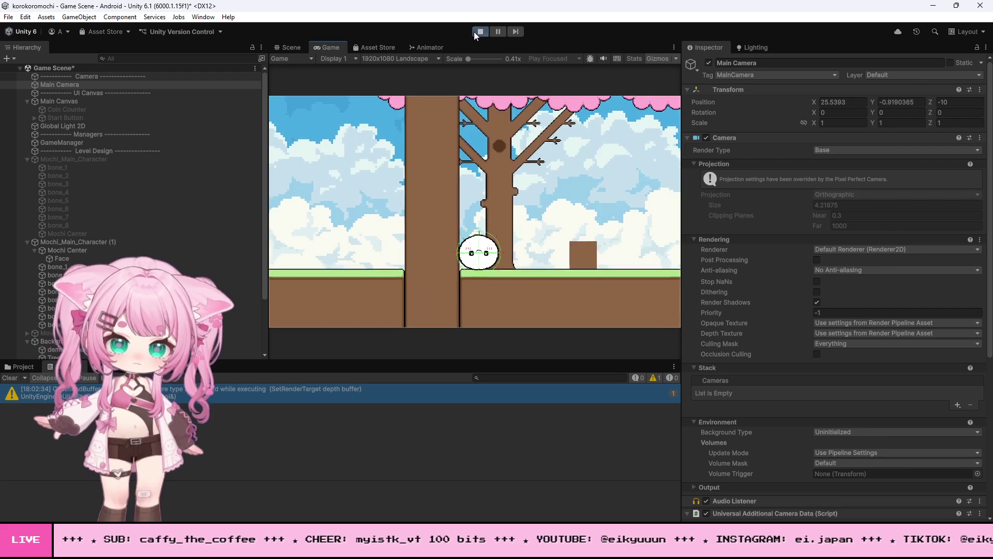
pyautogui.press('Right')
pyautogui.press('space')
# - Roll the mochi right to climb over the tall pillar, then stop the play test
pyautogui.press('Right')
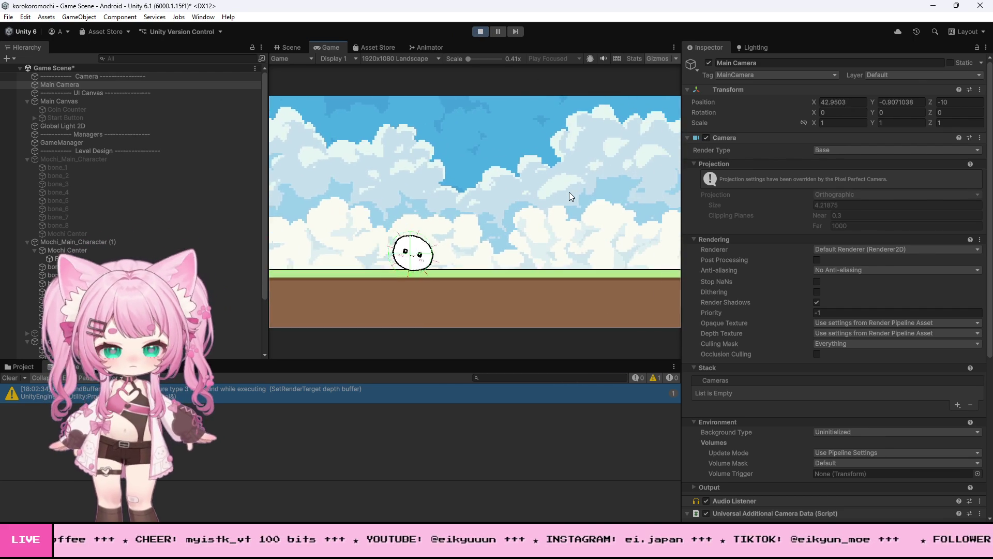
pyautogui.press('Right')
pyautogui.press('Right')
pyautogui.press('Right')
pyautogui.press('space')
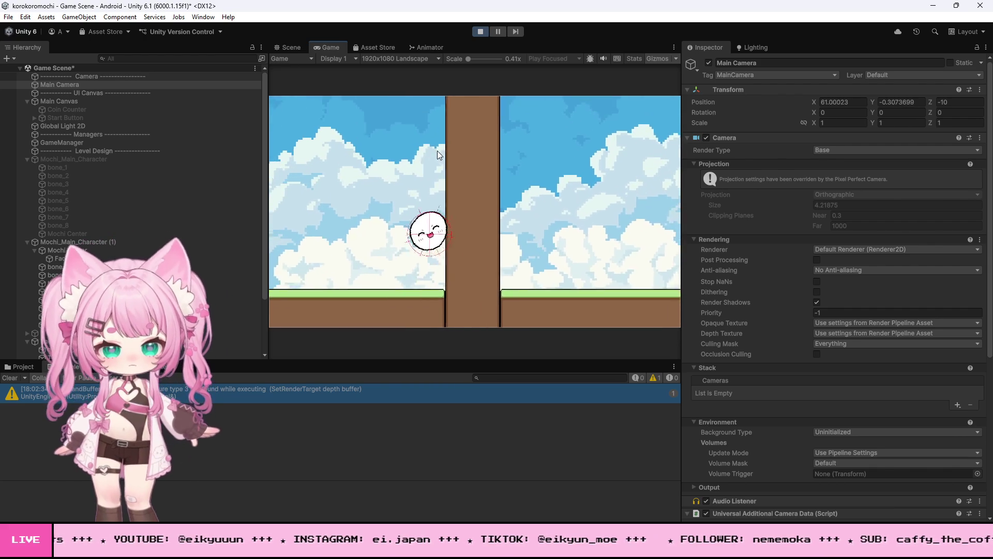
pyautogui.press('Right')
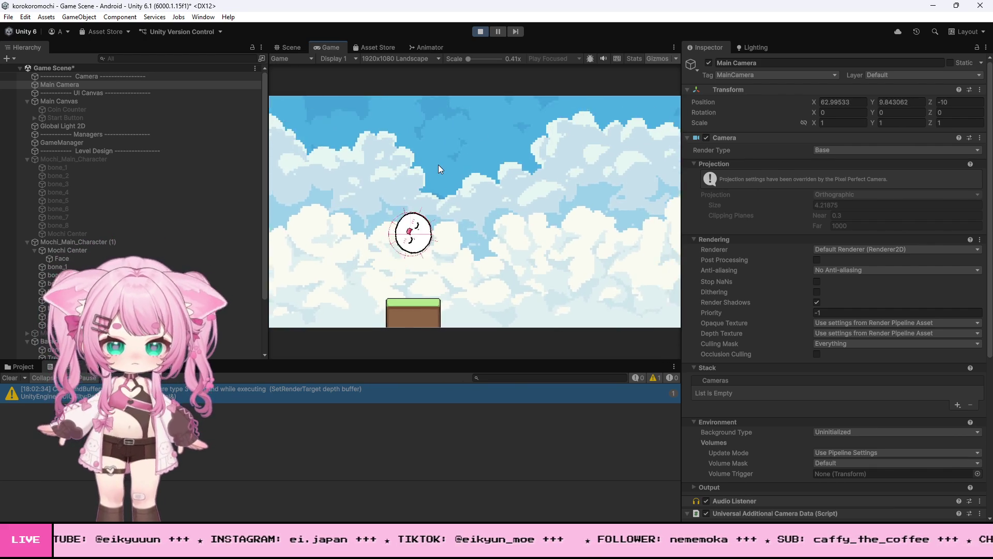
pyautogui.press('Right')
pyautogui.press('Right')
pyautogui.press('Right')
pyautogui.press('Right')
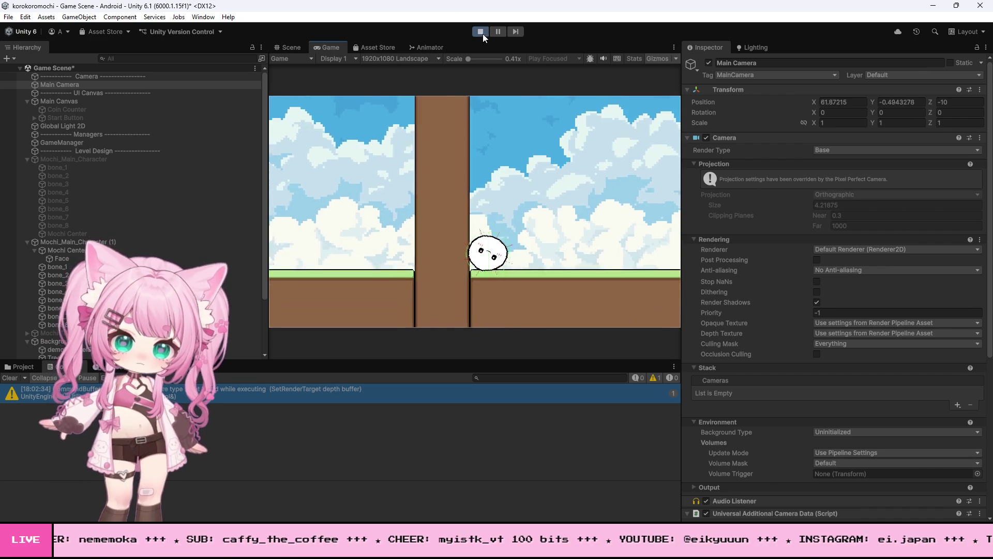
pyautogui.click(485, 32)
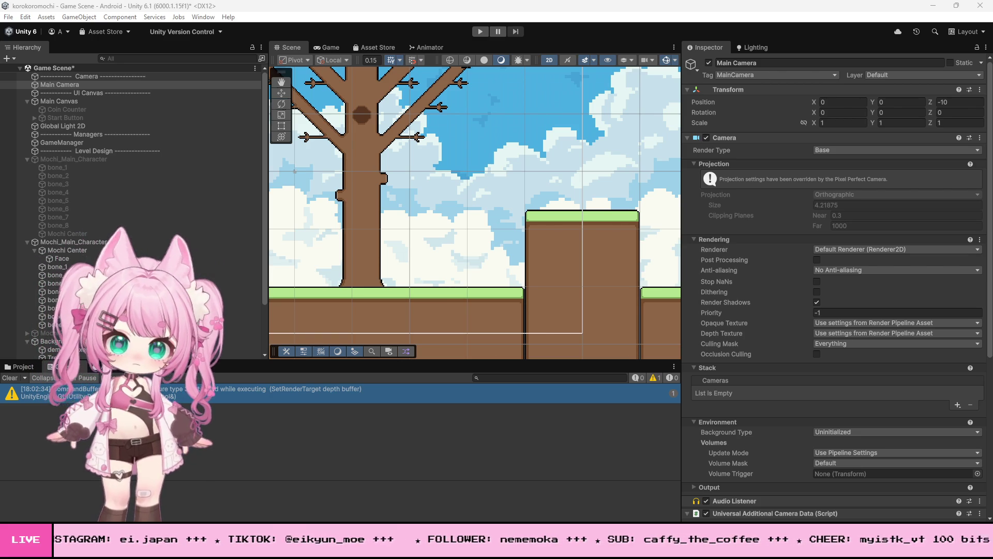
# - Return to MochiController.cs in Visual Studio at line 174, where the climb move direction is set
pyautogui.hotkey('alt', 'Tab')
pyautogui.hotkey('ctrl', 'v')
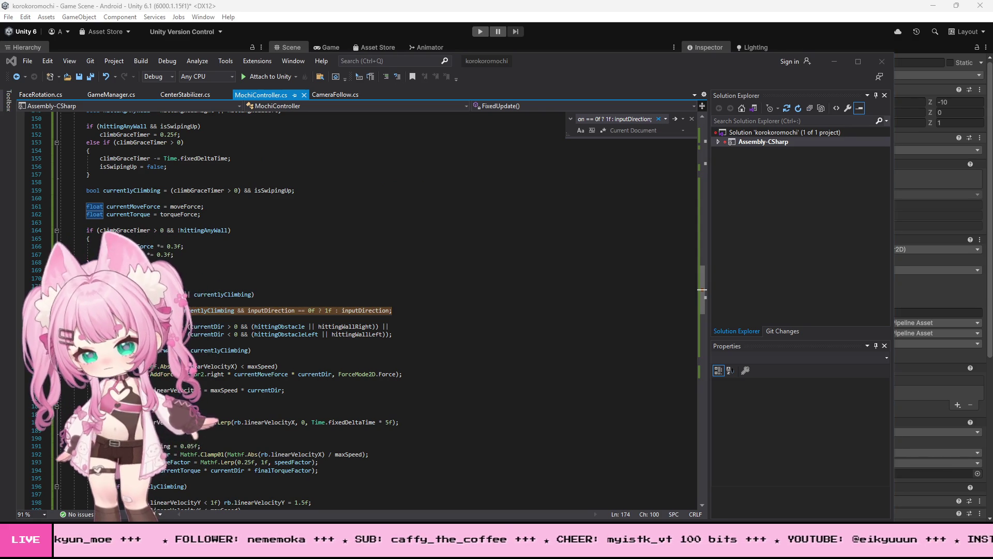
# - Replace line 174 with code setting currentDir to 1f or -1f from hittingWallRight
pyautogui.click(221, 310)
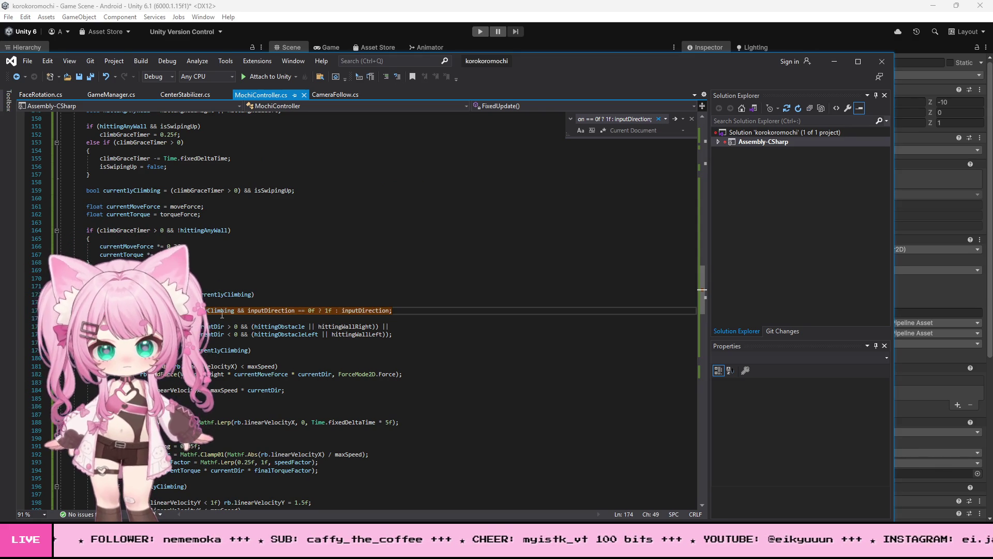
pyautogui.hotkey('ctrl', 'v')
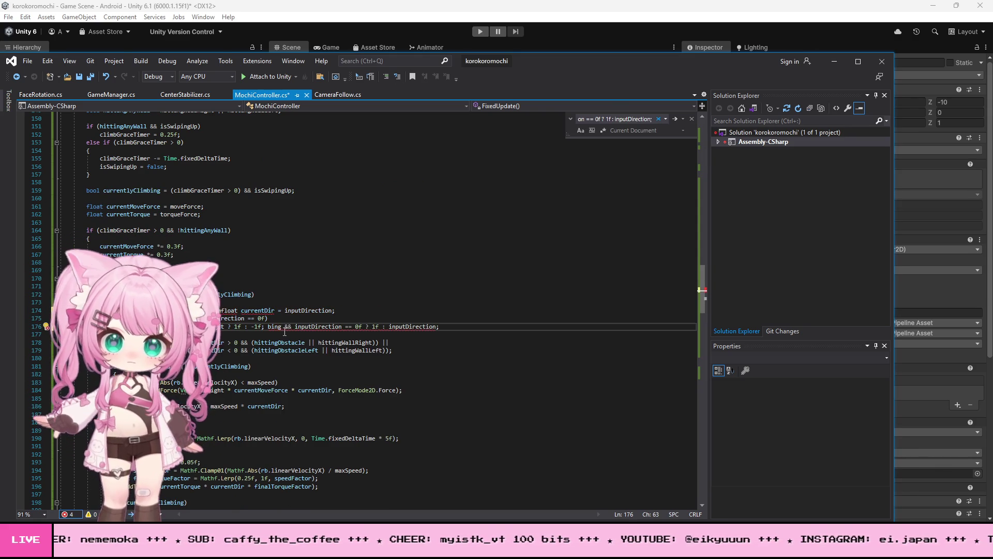
pyautogui.hotkey('ctrl', 'z')
pyautogui.hotkey('ctrl', 'z')
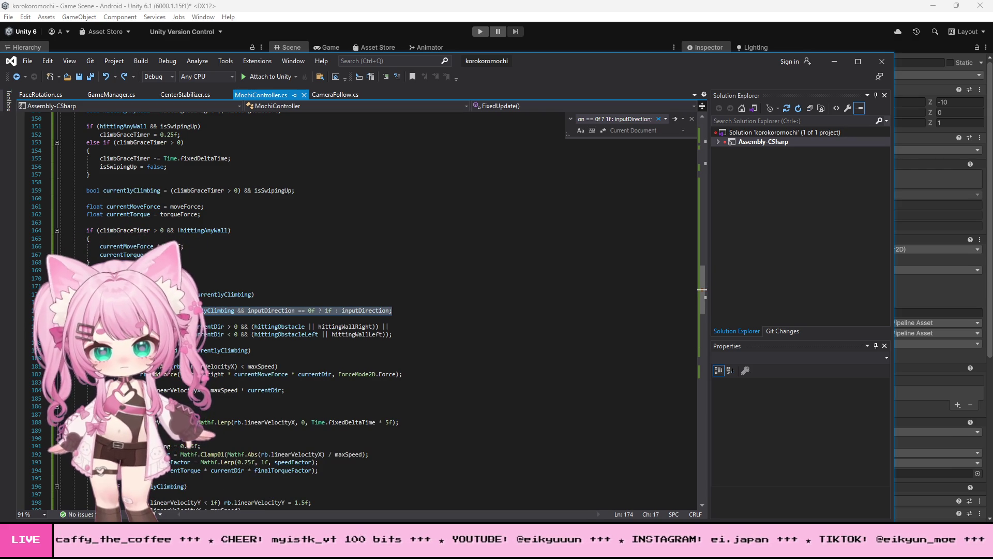
pyautogui.hotkey('ctrl', 'v')
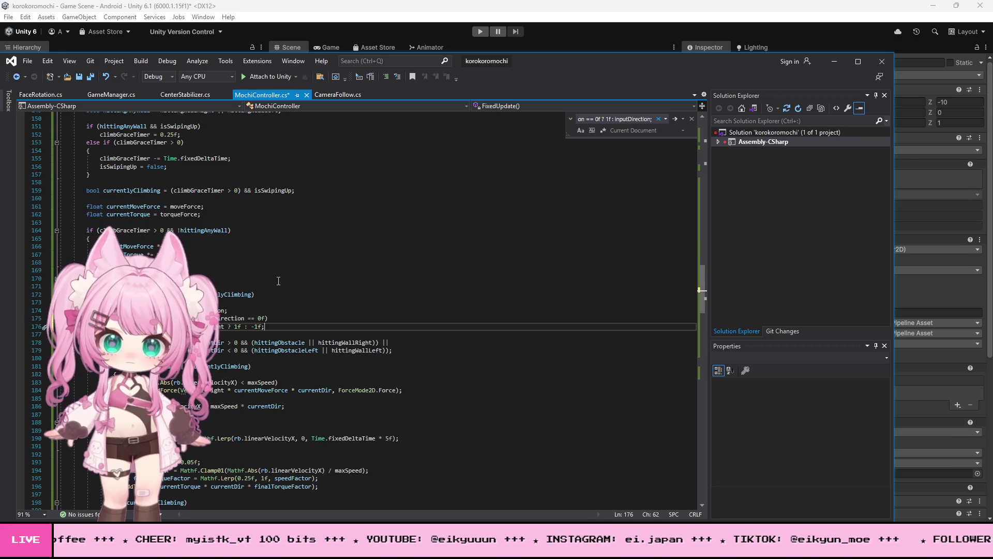
# - Save MochiController.cs and switch back to the Unity editor
pyautogui.click(26, 61)
pyautogui.click(49, 185)
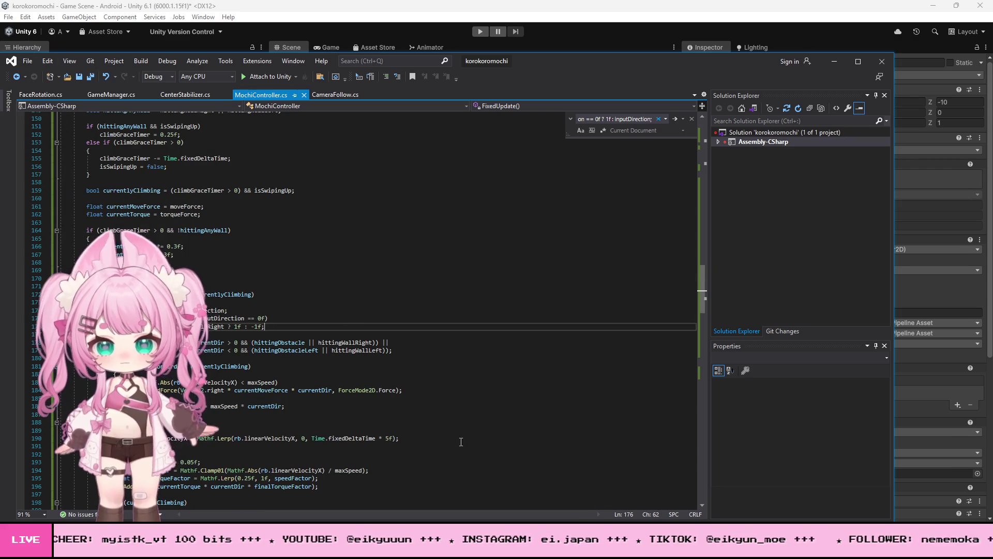
pyautogui.click(430, 548)
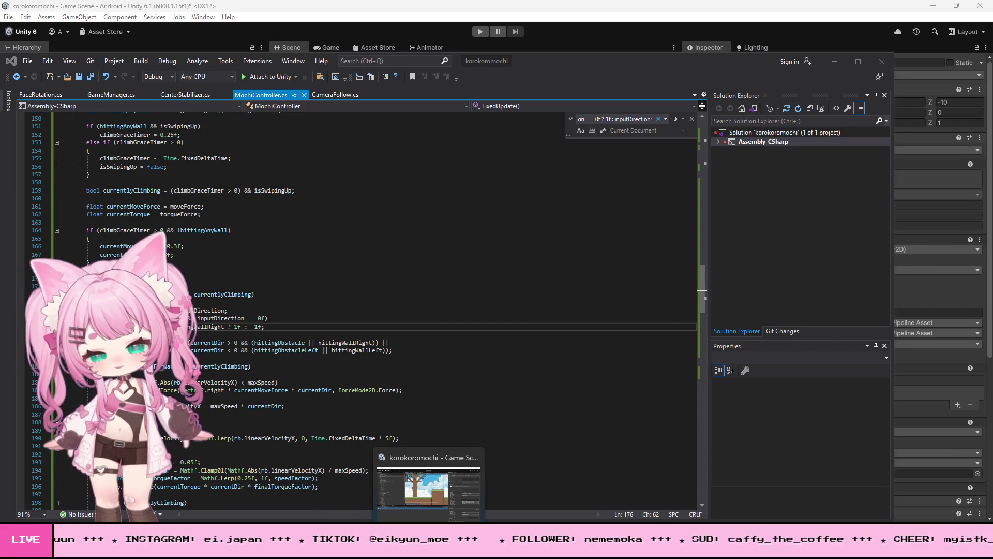
pyautogui.click(426, 504)
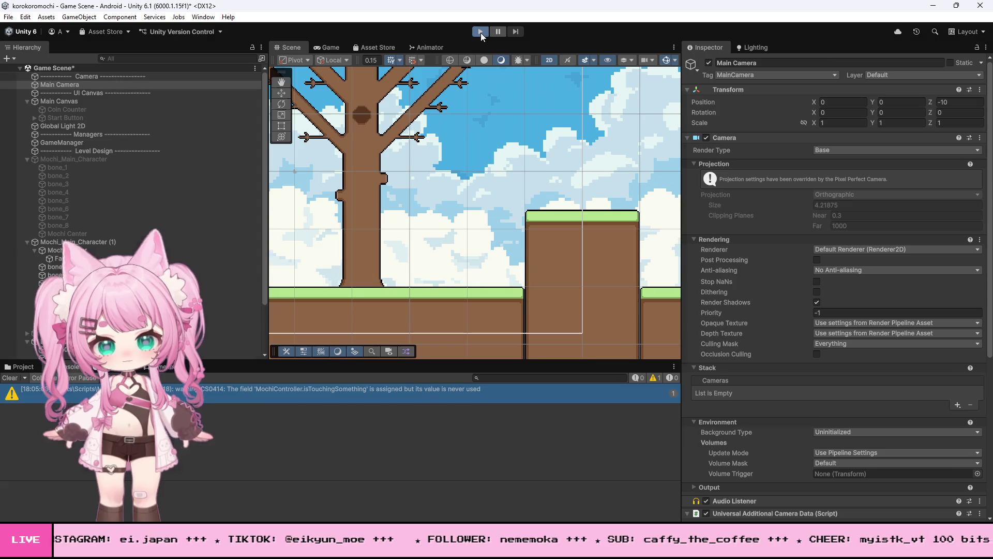
# - Enter Play mode and roll the mochi right, jumping onto the ledge, then left and right again
pyautogui.click(480, 31)
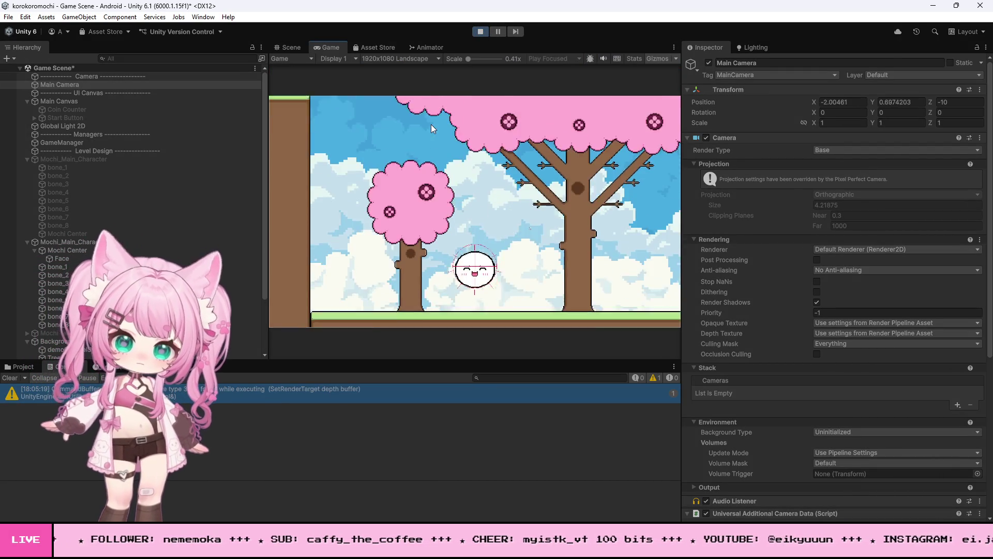
pyautogui.press('Right')
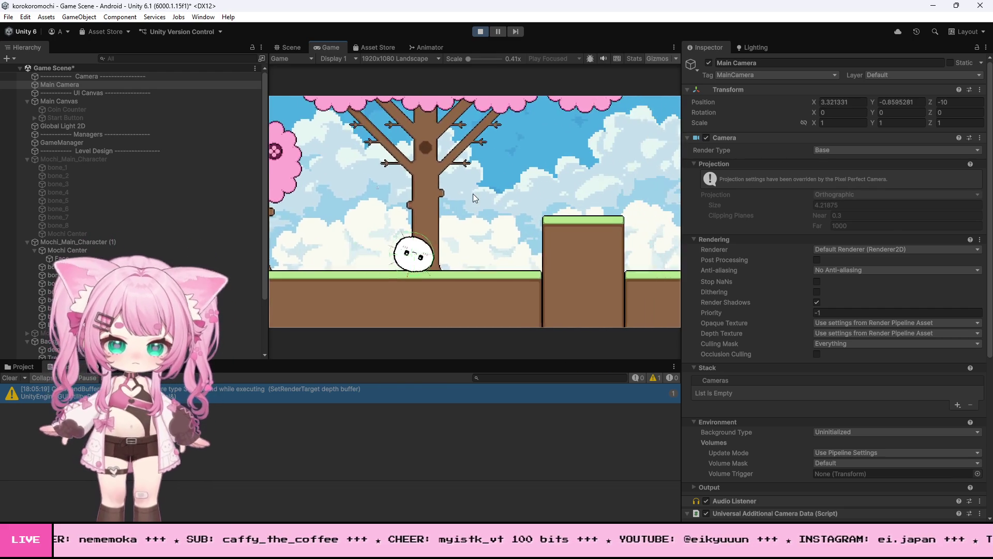
pyautogui.press('space')
pyautogui.press('Right')
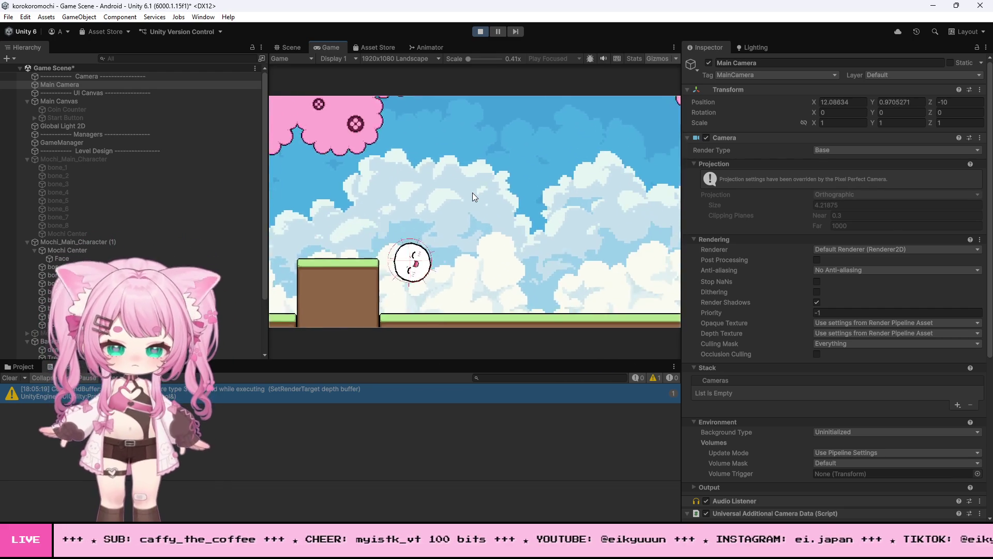
pyautogui.press('Left')
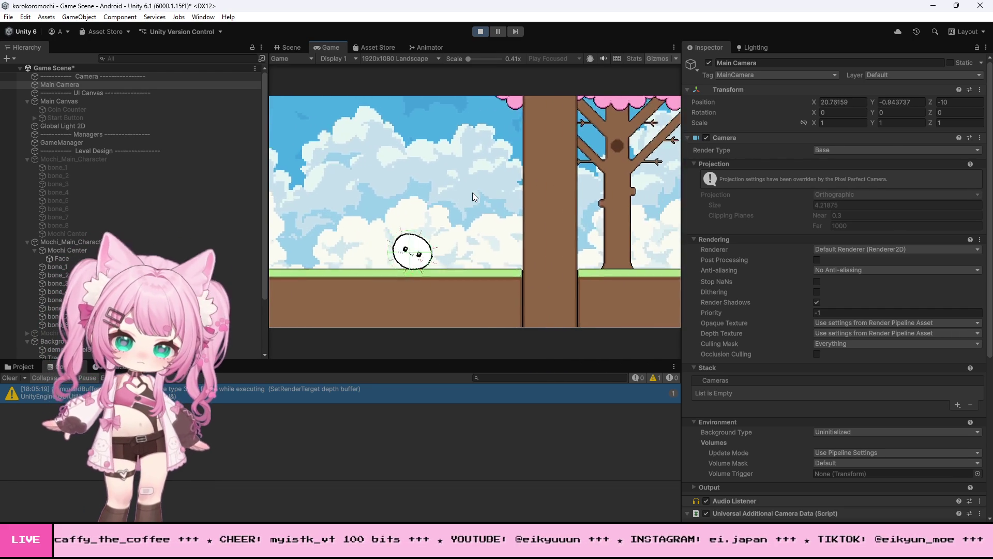
pyautogui.press('Left')
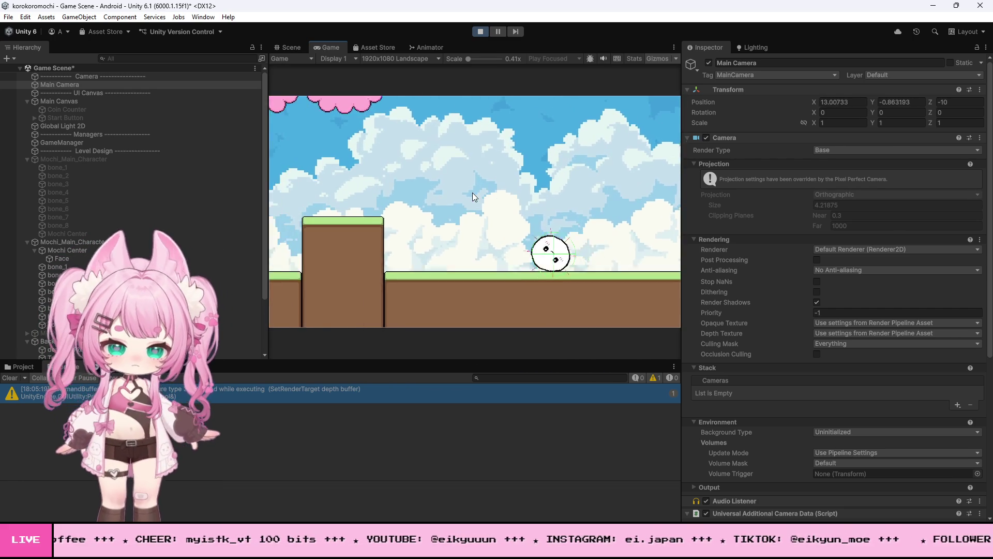
pyautogui.press('Right')
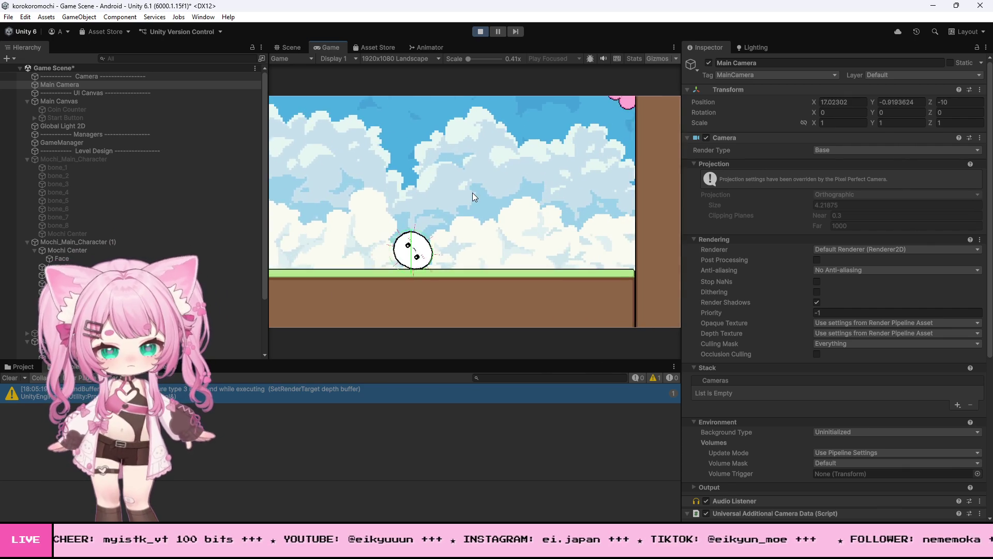
# - With the Game view scaled to 0.76x, steer the mochi left and right to the wall, then rescale to 0.41x
pyautogui.moveTo(468, 58); pyautogui.dragTo(476, 58)
pyautogui.press('Left')
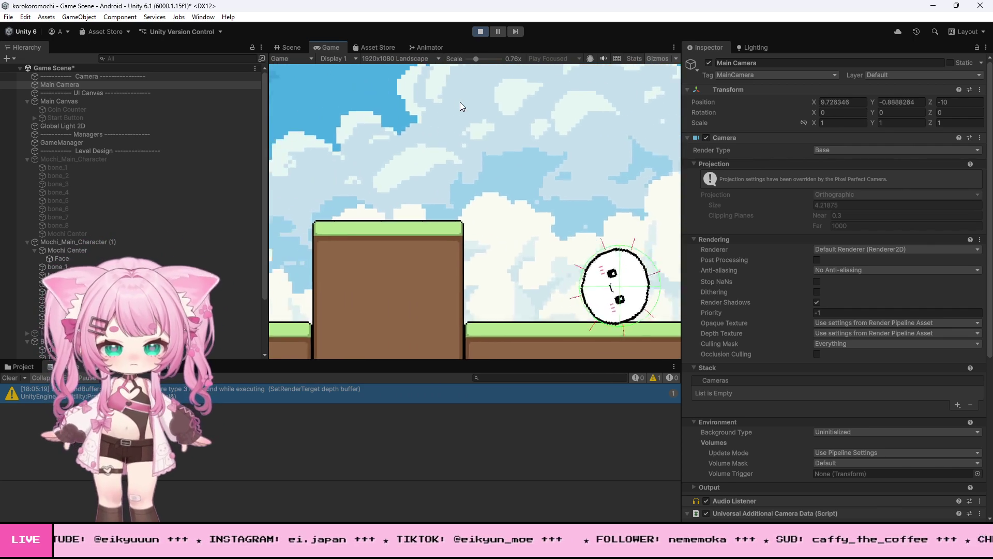
pyautogui.press('Right')
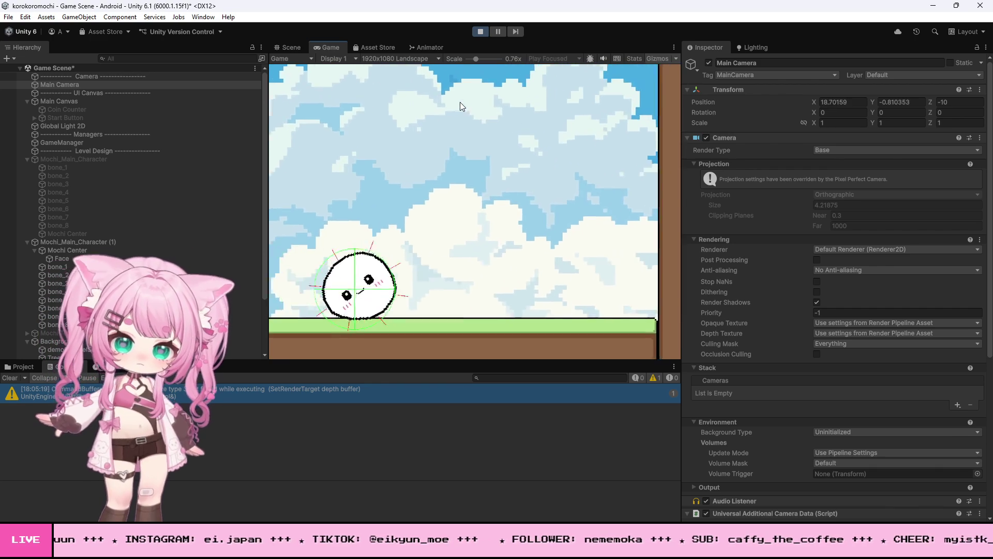
pyautogui.press('Left')
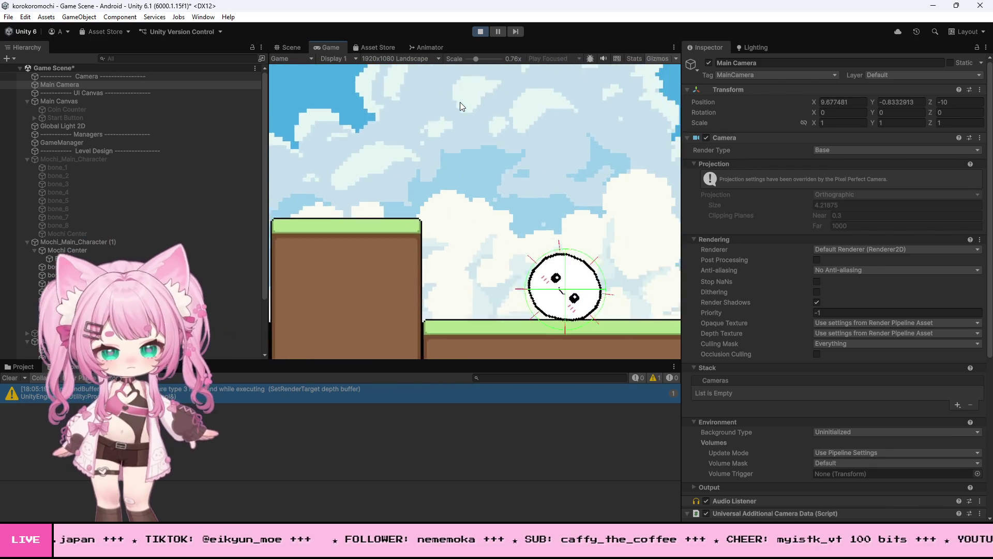
pyautogui.press('Right')
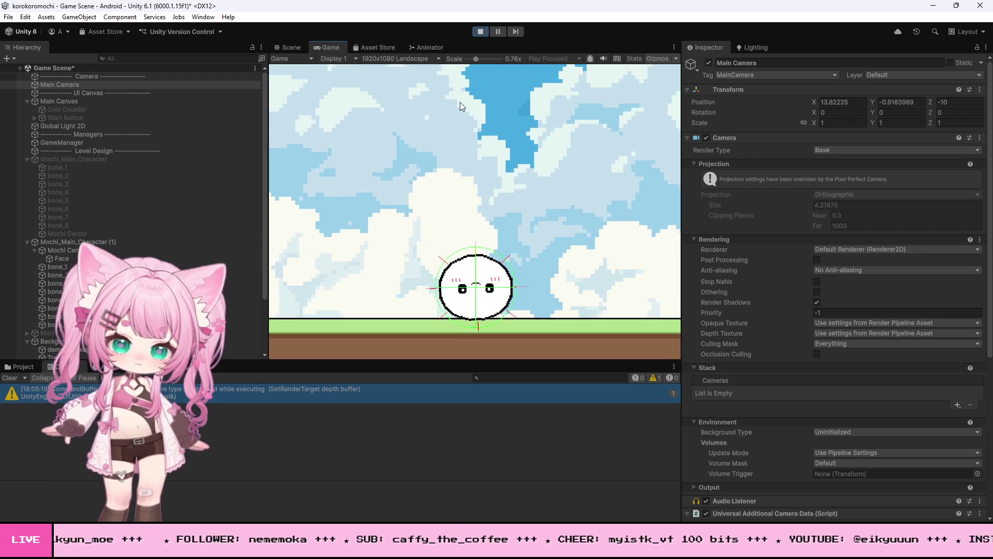
pyautogui.press('Right')
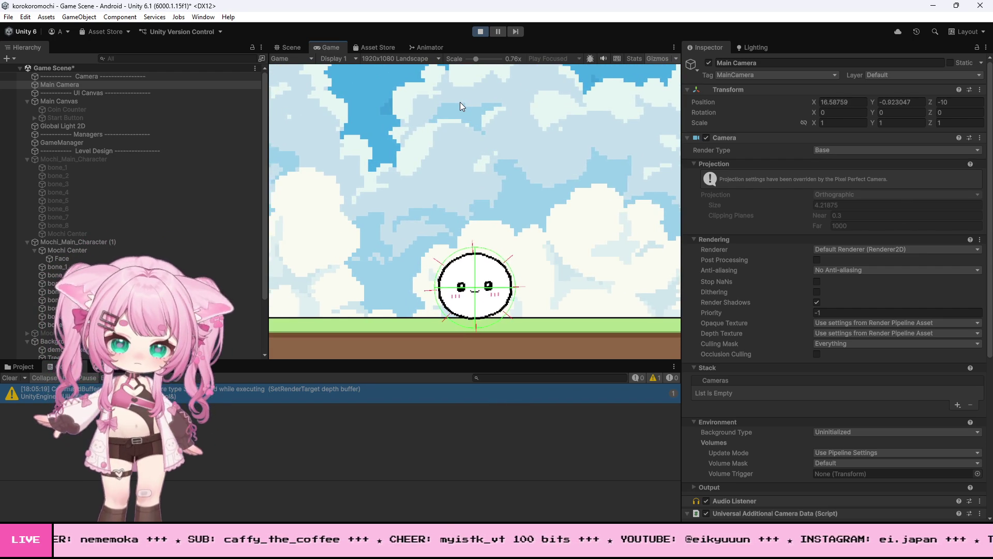
pyautogui.moveTo(476, 59); pyautogui.dragTo(462, 57)
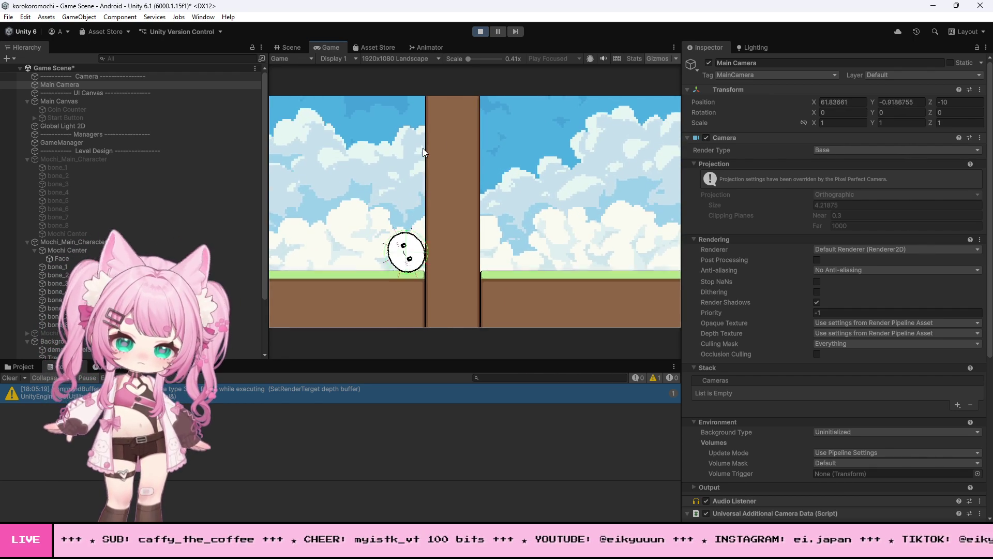
# - Swipe upward twice beside the brown wall to launch the mochi over it, then roll left on the slope
pyautogui.moveTo(436, 246); pyautogui.dragTo(446, 143)
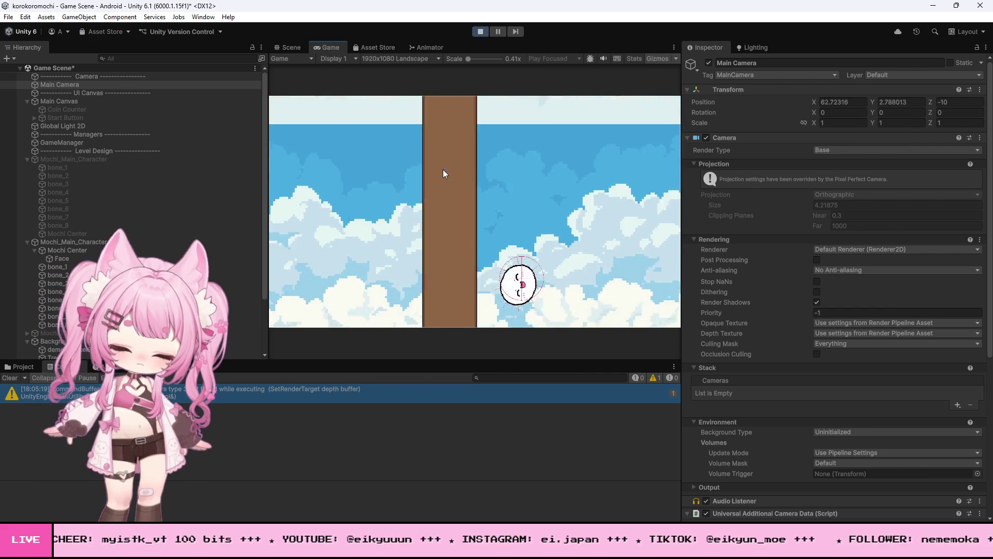
pyautogui.moveTo(380, 168); pyautogui.dragTo(381, 145)
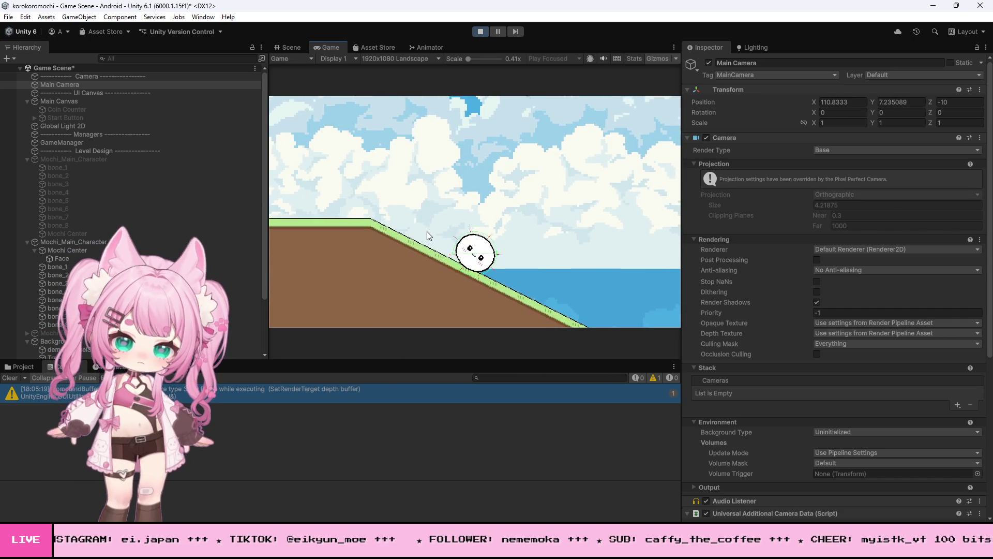
pyautogui.press('Left')
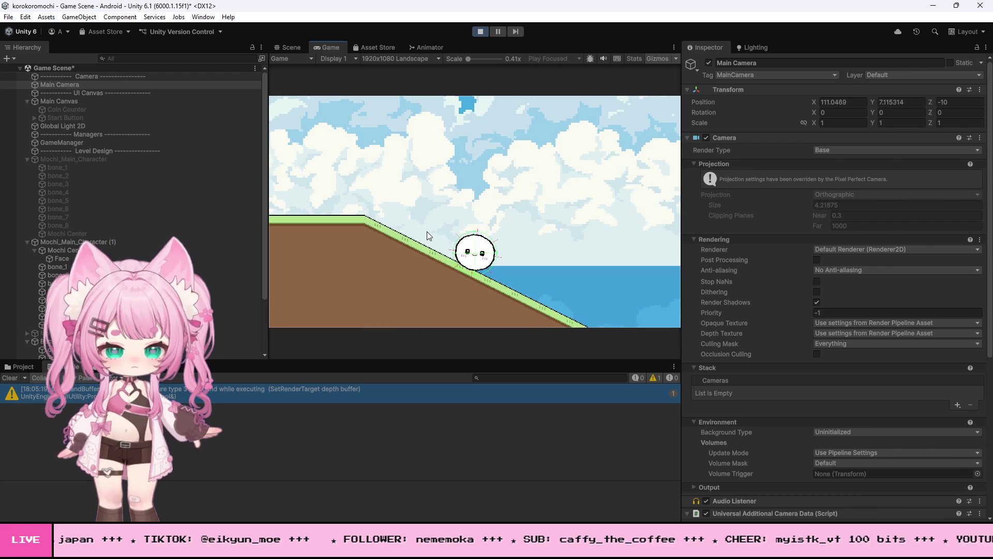
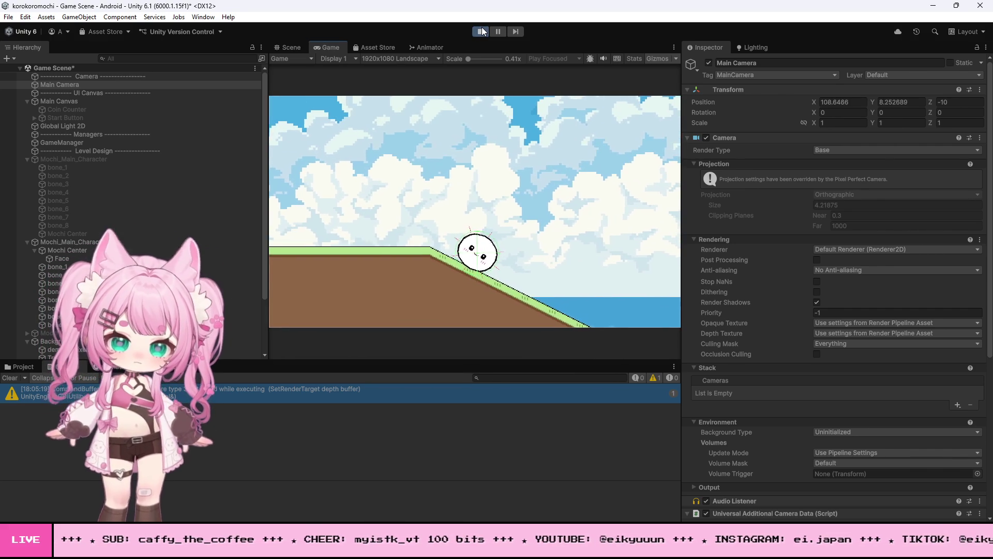
# - Stop the play test so the Game Scene is back in edit mode
pyautogui.click(482, 31)
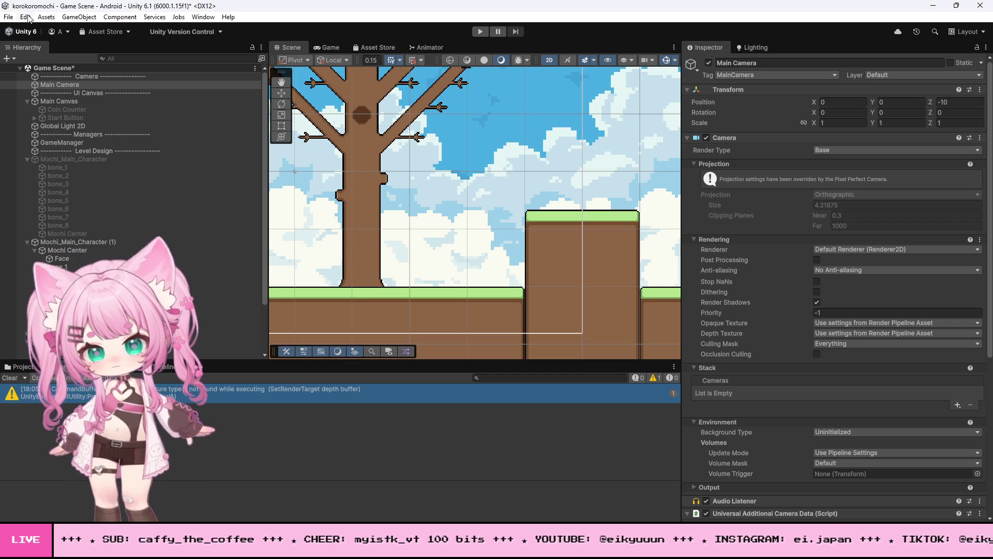
pyautogui.click(9, 16)
# - Save the Game Scene, then switch to MochiController.cs in Visual Studio
pyautogui.click(27, 67)
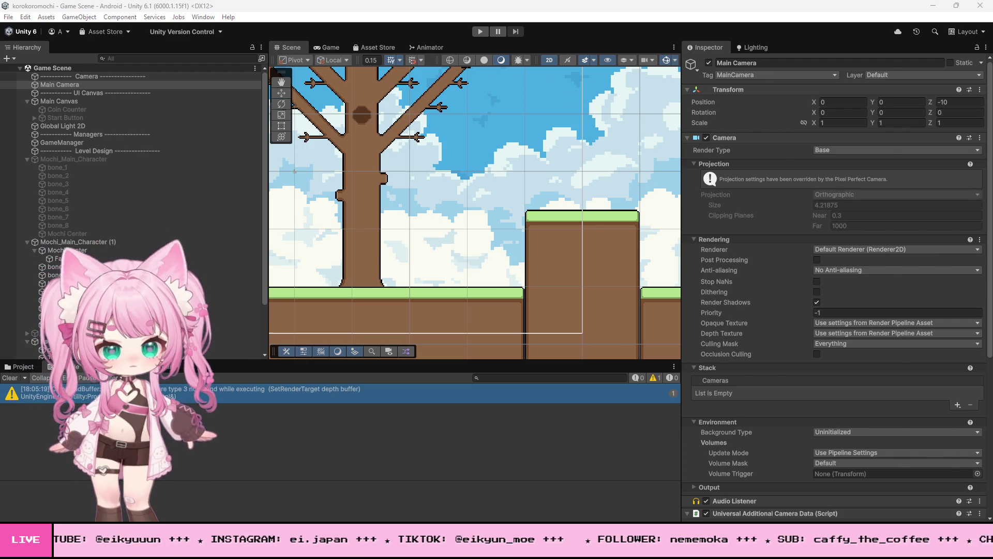
pyautogui.hotkey('alt', 'Tab')
pyautogui.click(331, 315)
# - Replace the line-190 slowdown lerp so it uses Time.fixedDeltaTime * 2f instead of 5f
pyautogui.hotkey('ctrl', 'f')
pyautogui.press('Return')
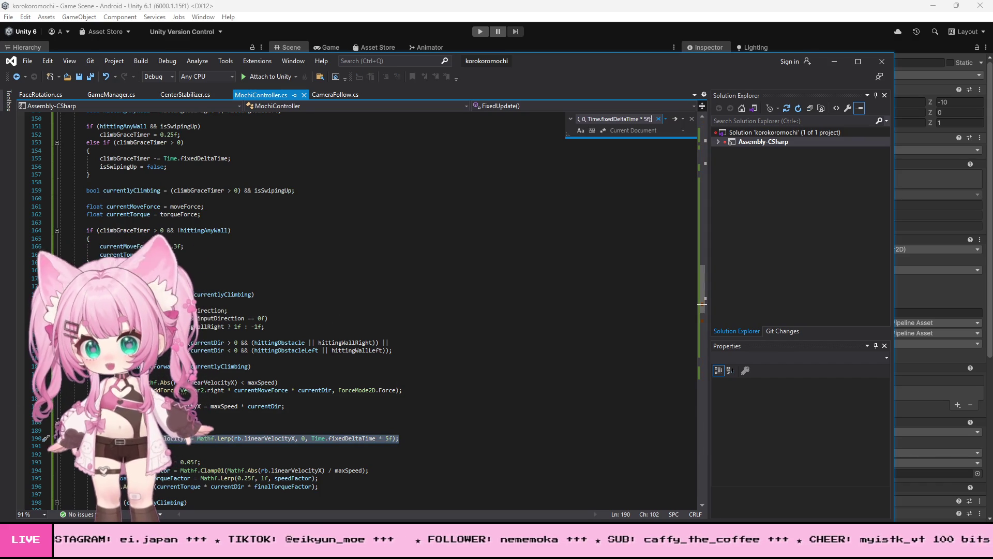
pyautogui.hotkey('alt', 'Tab')
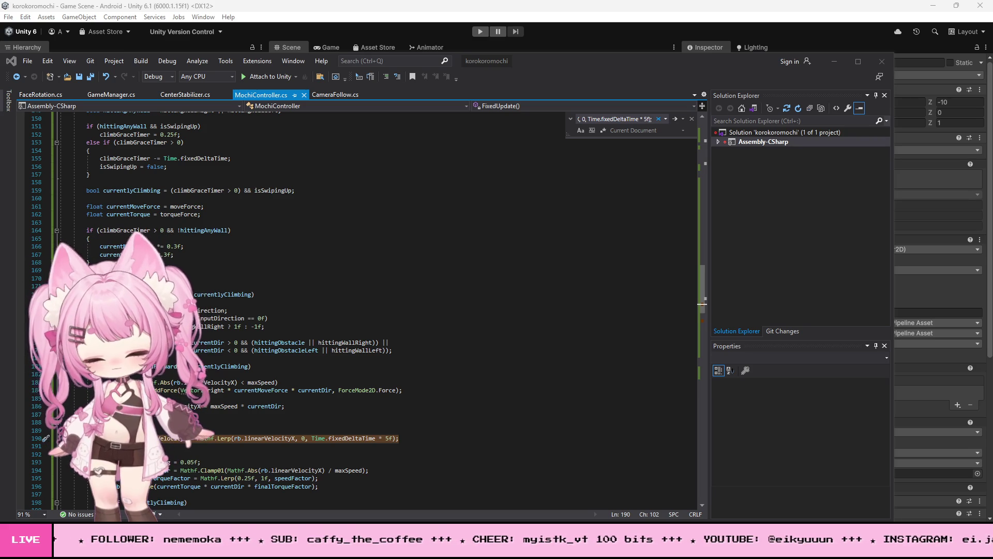
pyautogui.click(110, 438)
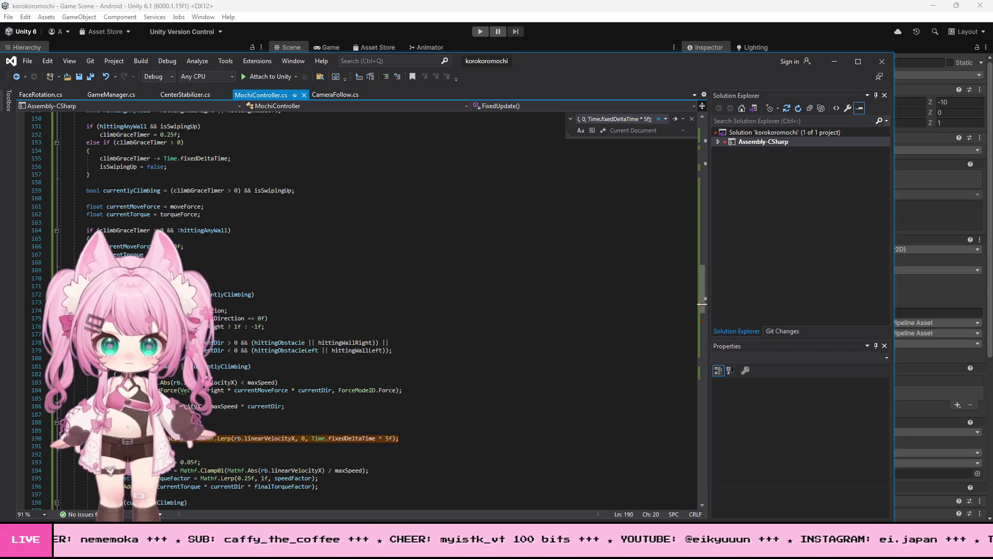
pyautogui.keyDown('shift'); pyautogui.click(441, 441); pyautogui.keyUp('shift')
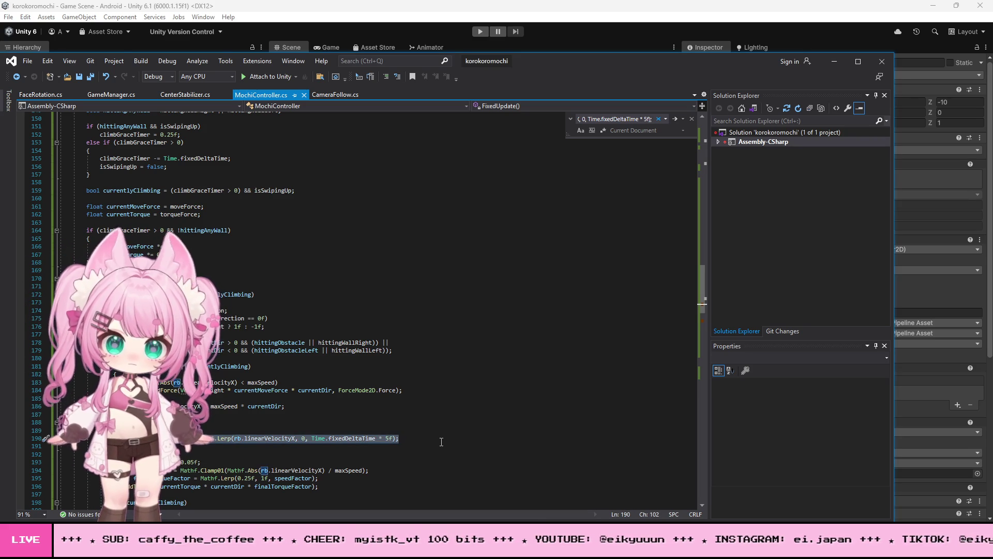
pyautogui.hotkey('ctrl', 'v')
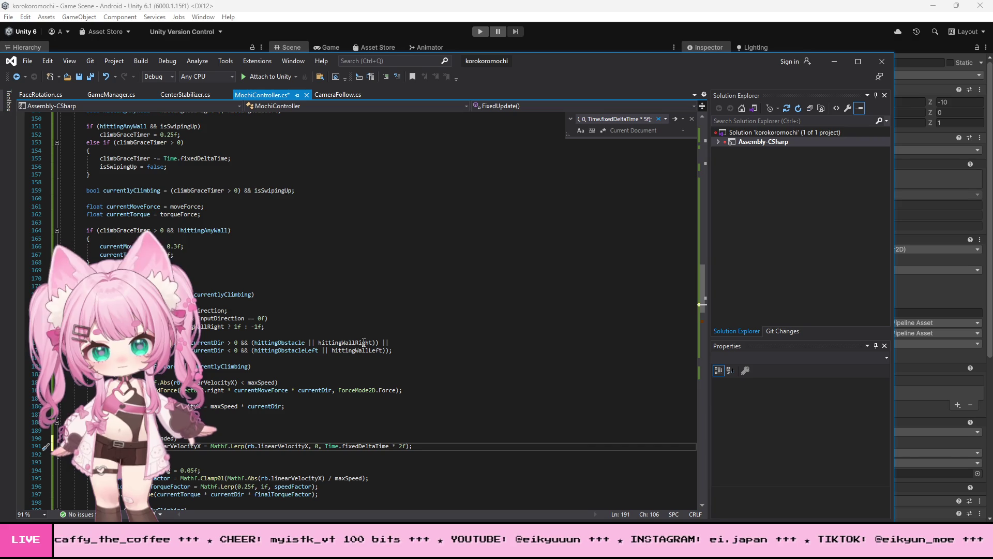
# - Save MochiController.cs and minimize Visual Studio to return to Unity
pyautogui.click(31, 60)
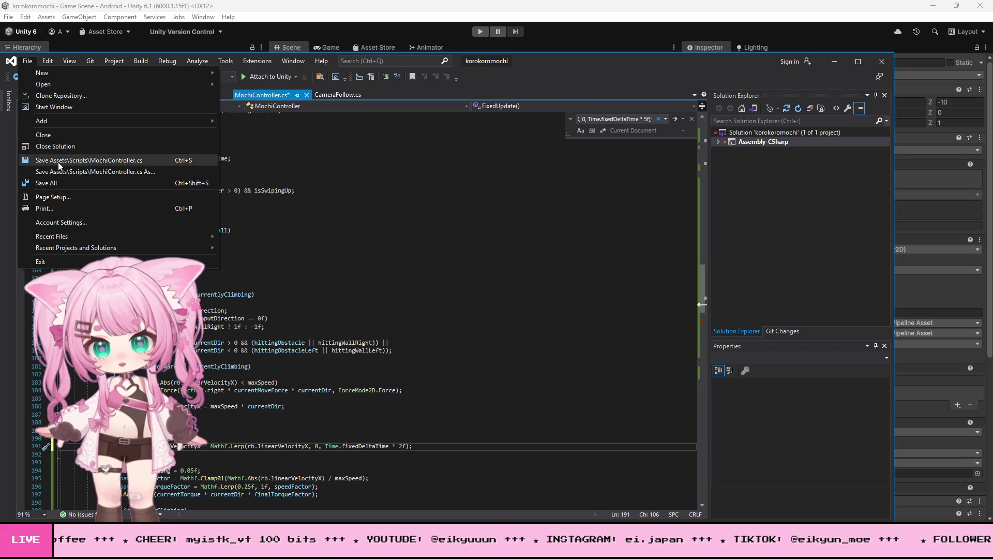
pyautogui.click(64, 184)
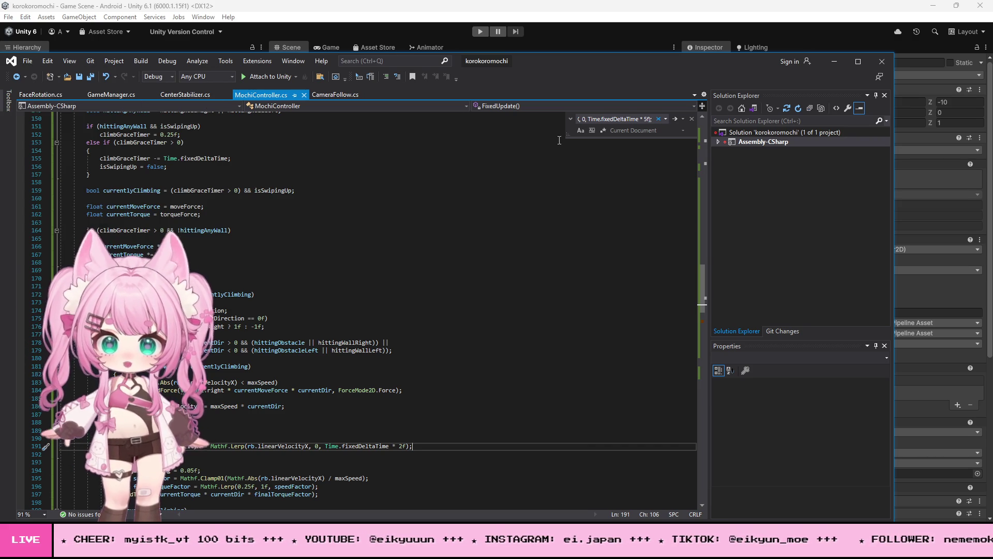
pyautogui.click(842, 58)
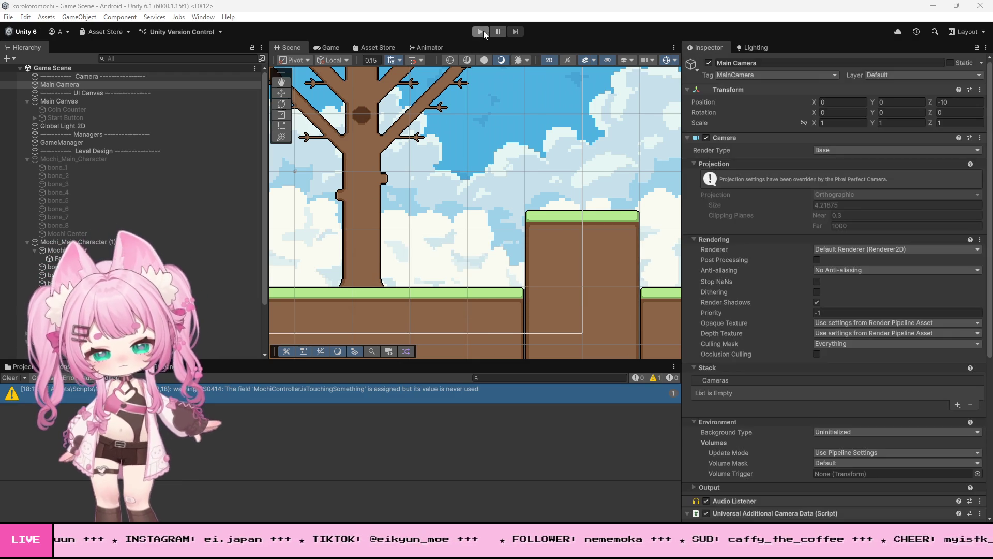
# - Run the game, watch Mochi roll down the slope with the 2f slowdown, then stop
pyautogui.click(483, 30)
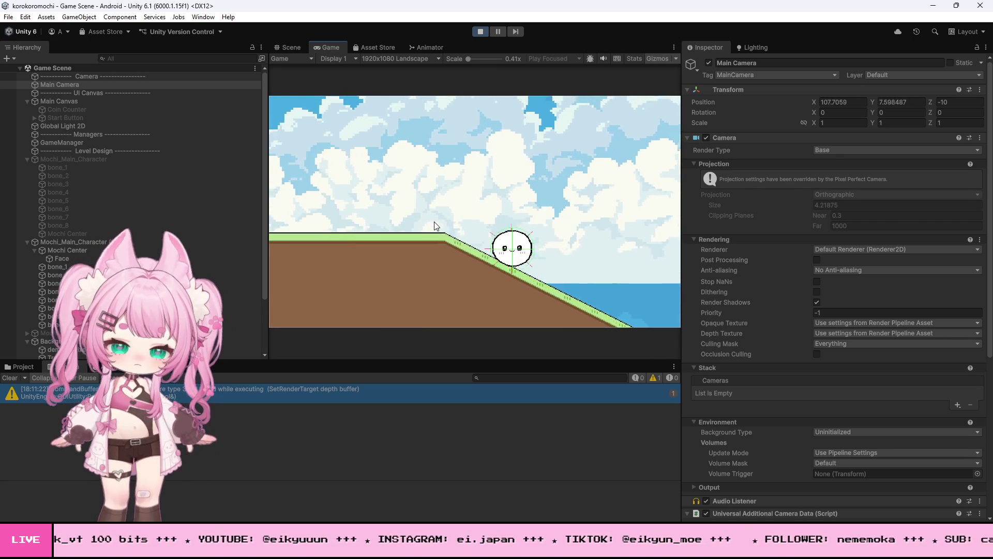
pyautogui.click(480, 32)
# - Move Mochi_Main_Character (1) to just above the long slope's top, about X 101.3, Y 8.2
pyautogui.scroll(-10, 445, 151)
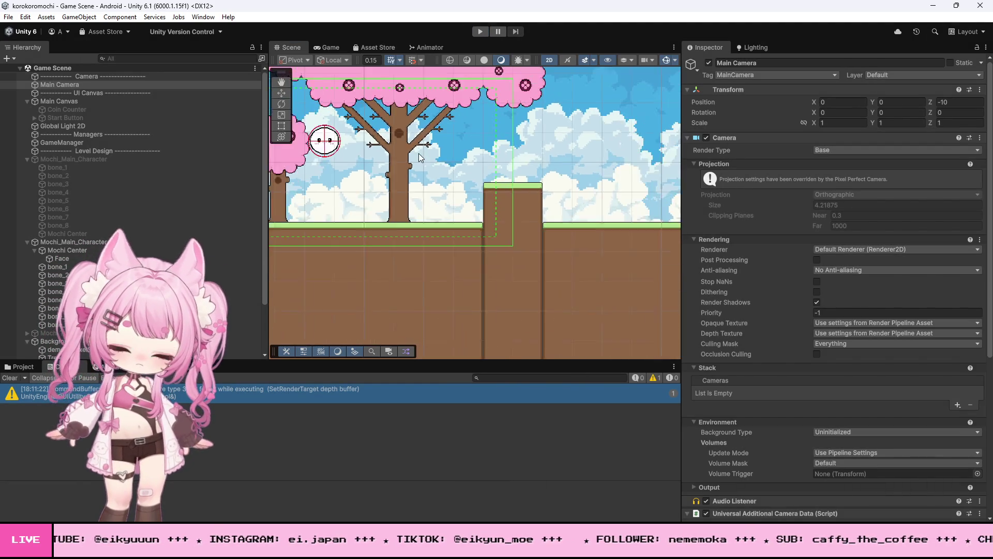
pyautogui.doubleClick(57, 241)
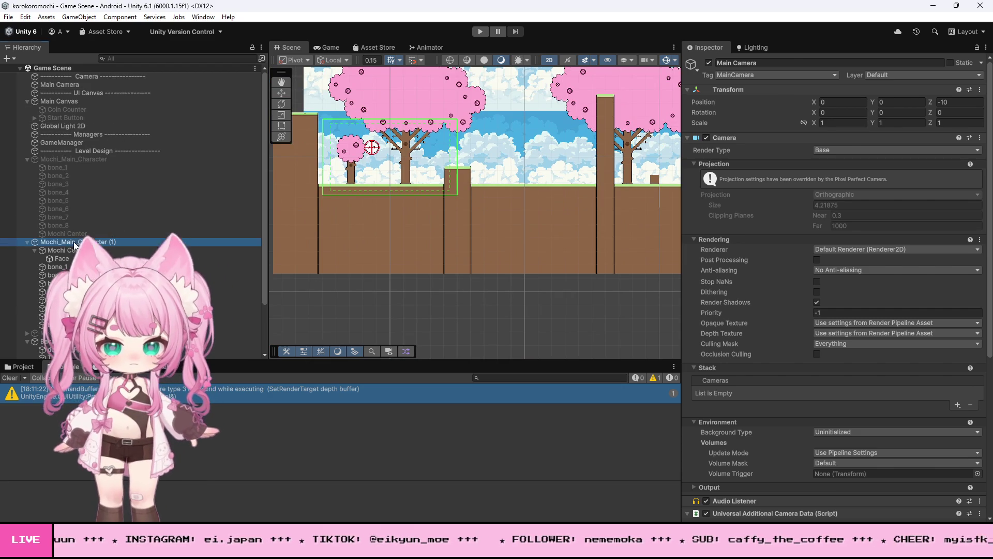
pyautogui.click(281, 93)
pyautogui.scroll(-5, 347, 184)
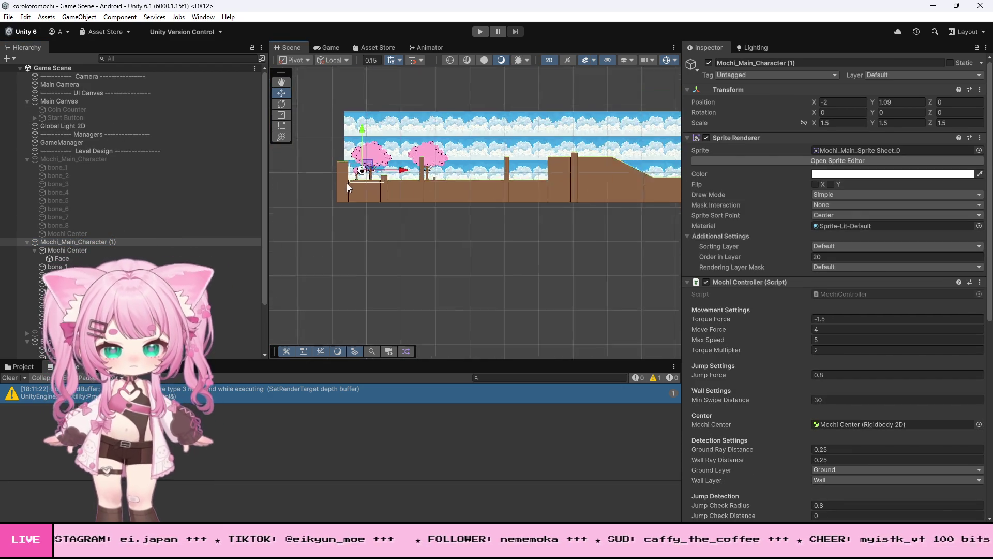
pyautogui.moveTo(402, 173); pyautogui.dragTo(533, 169)
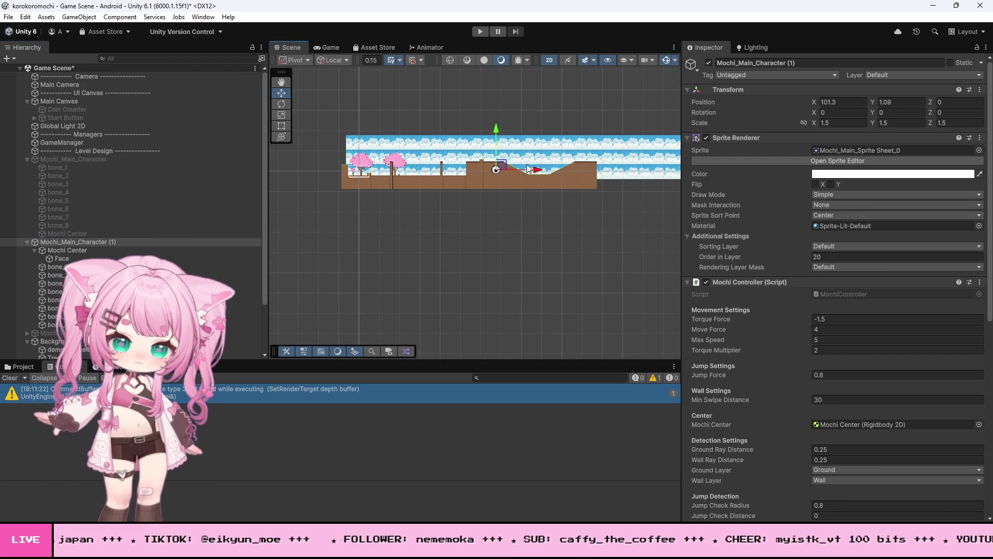
pyautogui.moveTo(497, 129); pyautogui.dragTo(497, 112)
pyautogui.scroll(2, 532, 169)
pyautogui.scroll(6, 532, 169)
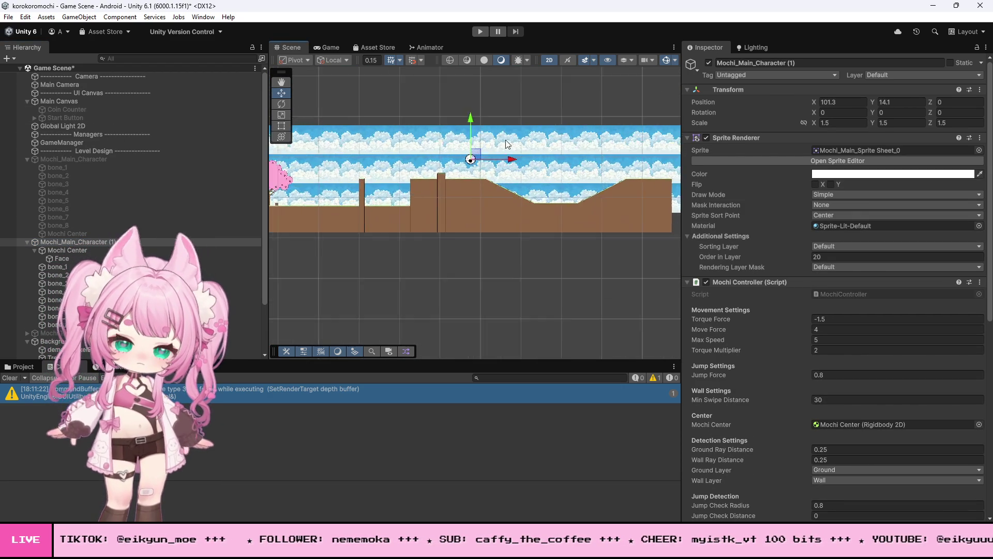
pyautogui.scroll(2, 456, 181)
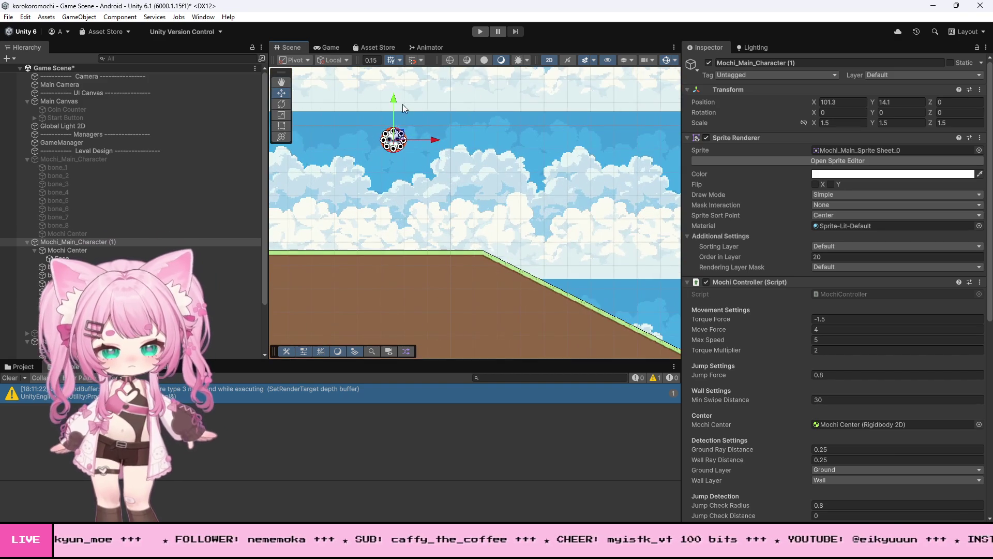
pyautogui.moveTo(396, 100); pyautogui.dragTo(396, 177)
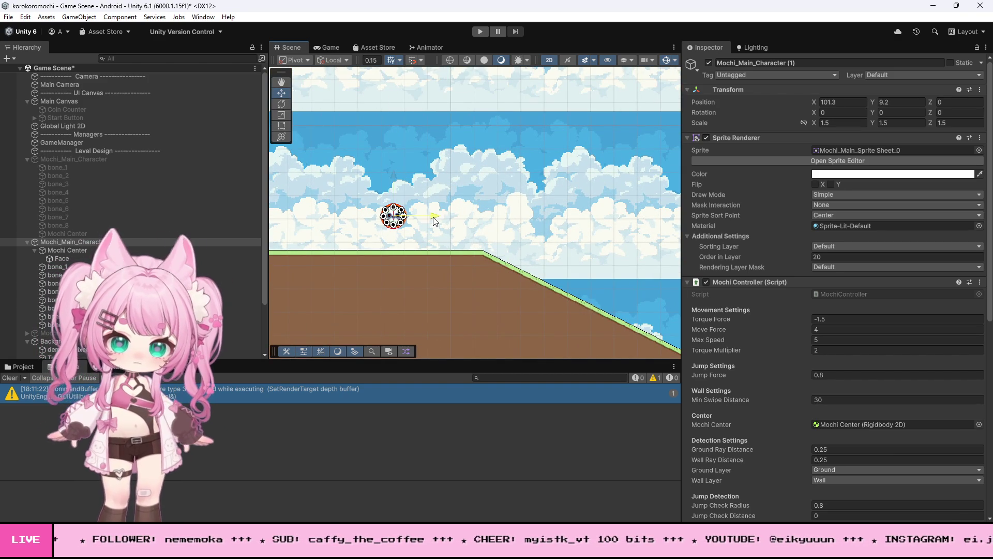
pyautogui.moveTo(434, 215); pyautogui.dragTo(425, 216)
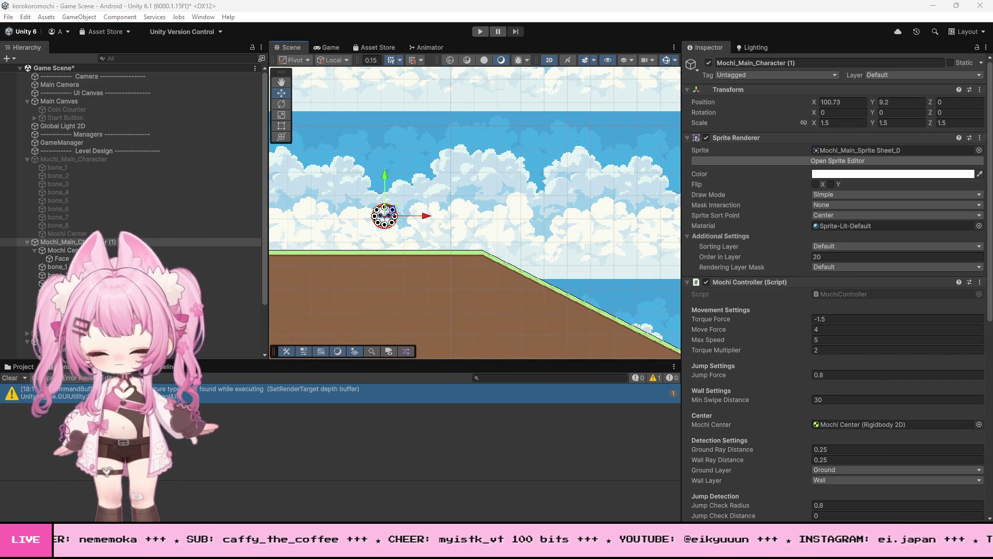